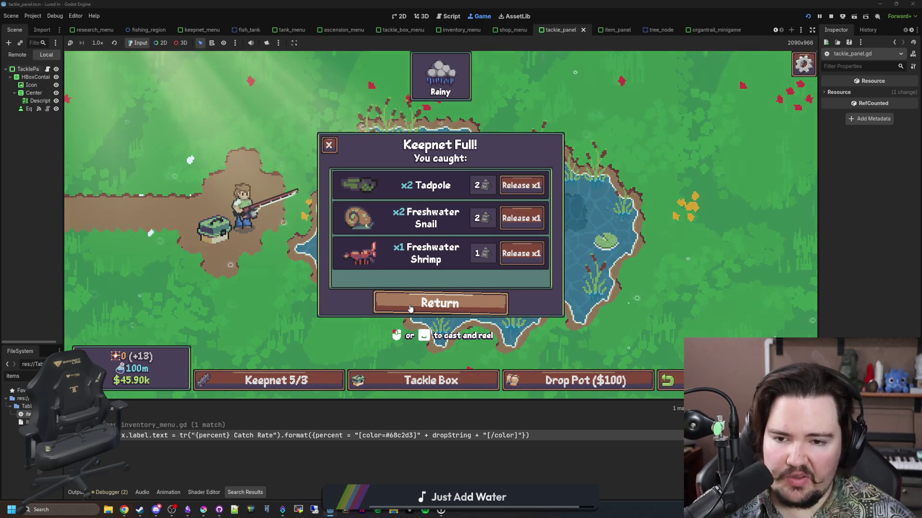
# - Leave the full pond catch, travel to the Lake for $100 and drop a pot there
pyautogui.click(410, 309)
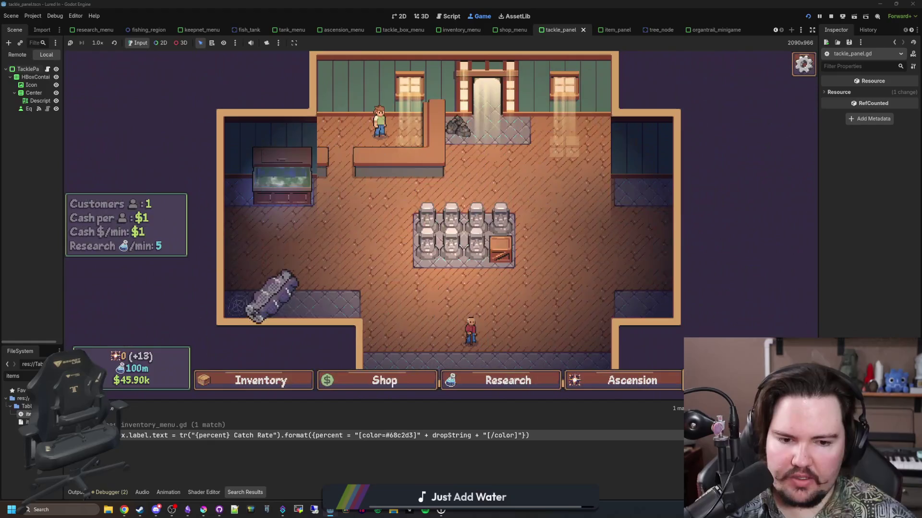
pyautogui.click(560, 231)
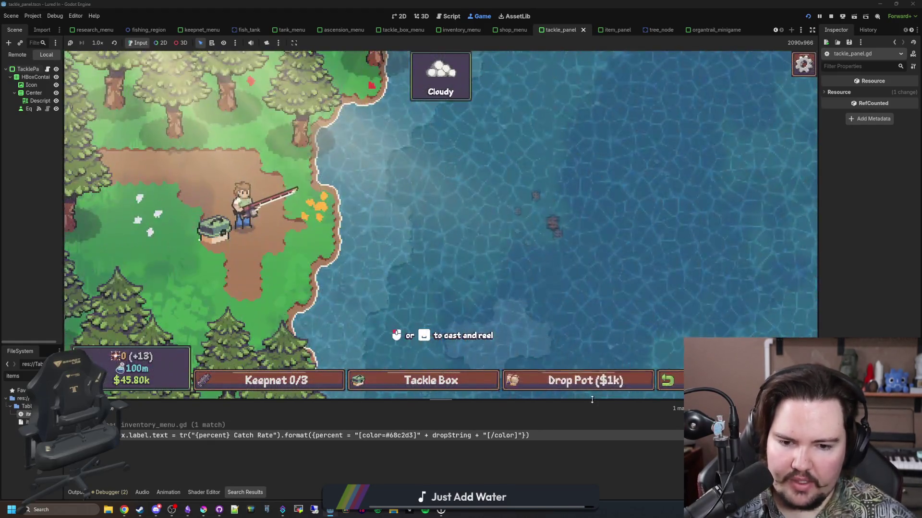
pyautogui.click(588, 384)
pyautogui.press('`')
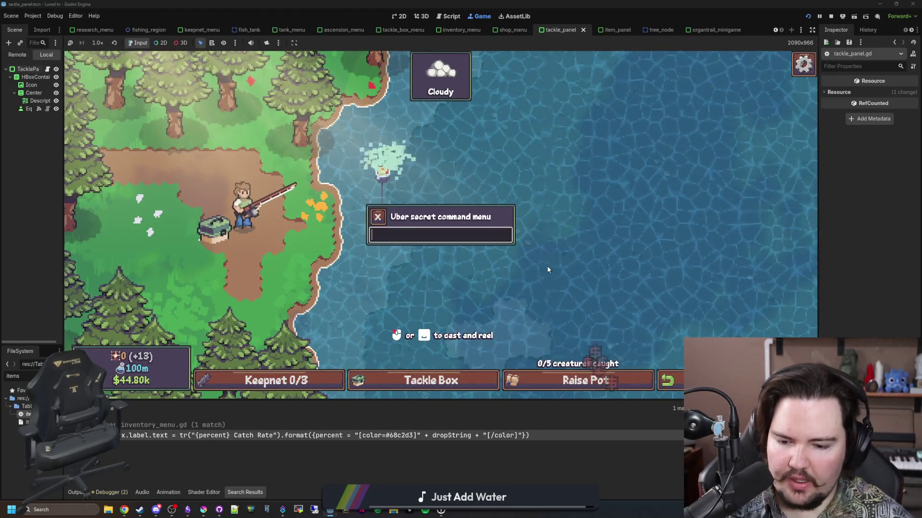
# - Run the pottime debug command four times to fill the lake pot
pyautogui.write('pottime')
pyautogui.press('Return')
pyautogui.write('pottime')
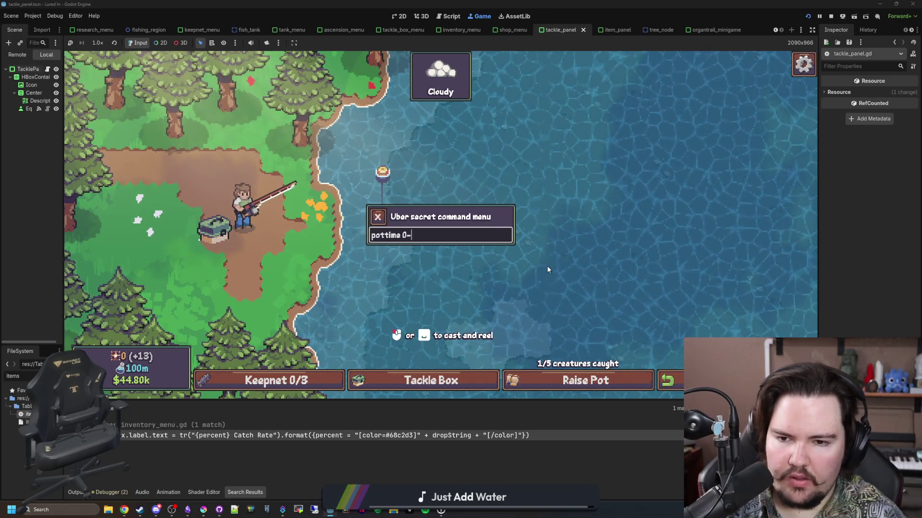
pyautogui.press('Return')
pyautogui.write('pottime')
pyautogui.press('Return')
pyautogui.write('pottime')
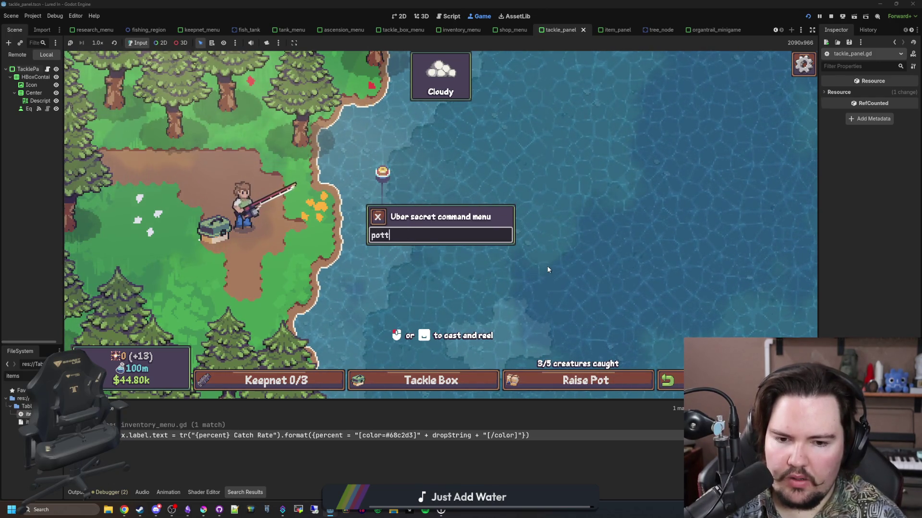
pyautogui.press('Return')
pyautogui.write('potti')
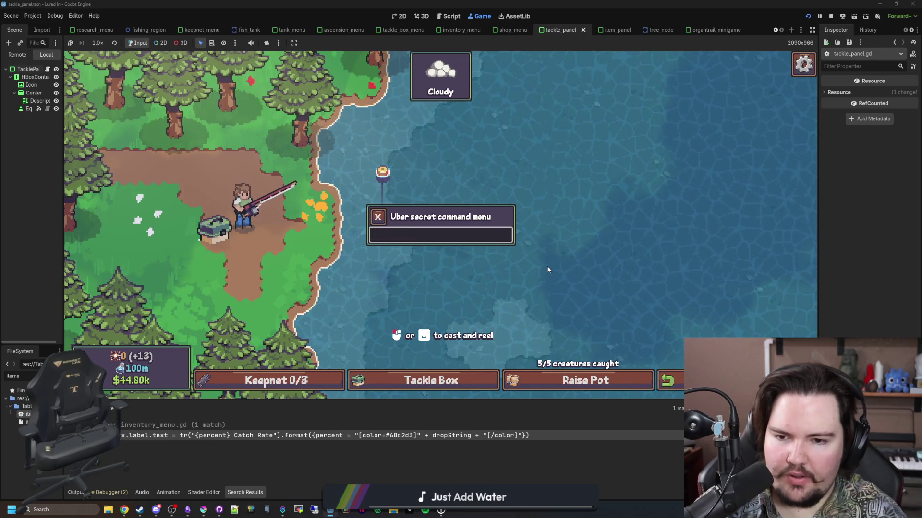
pyautogui.press('Escape')
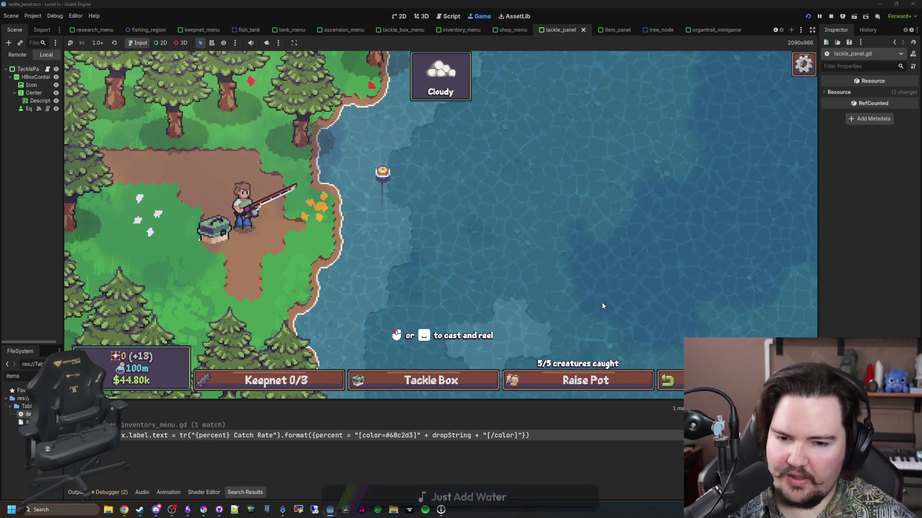
# - Raise the full pot and empty the keepnet of its catch
pyautogui.click(597, 386)
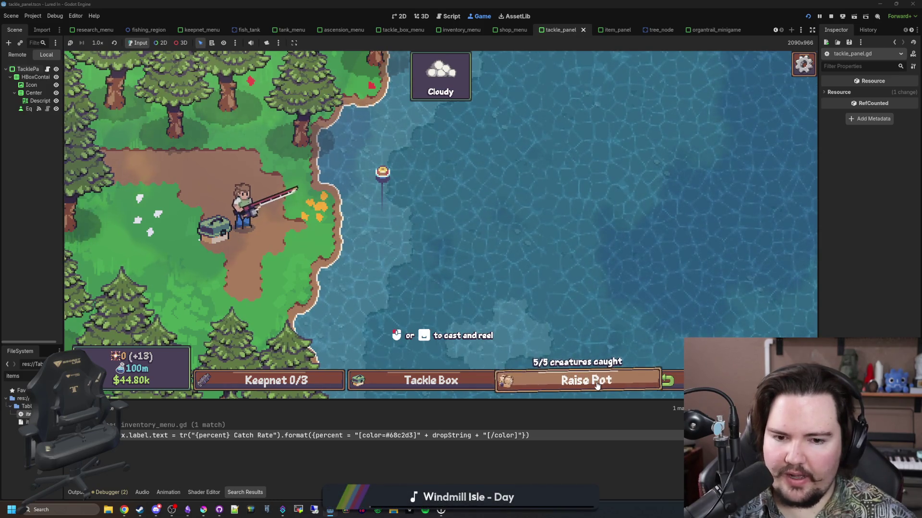
pyautogui.scroll(1, 423, 241)
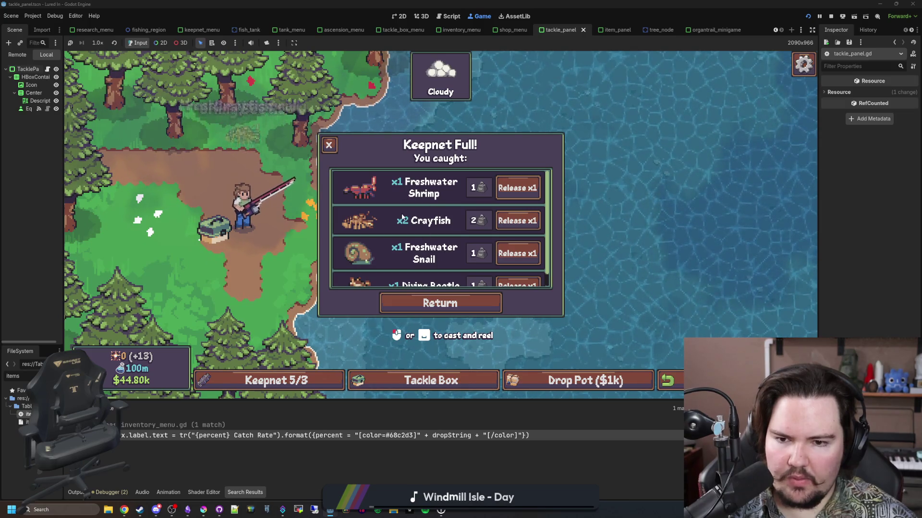
pyautogui.scroll(-1, 403, 216)
pyautogui.scroll(1, 435, 270)
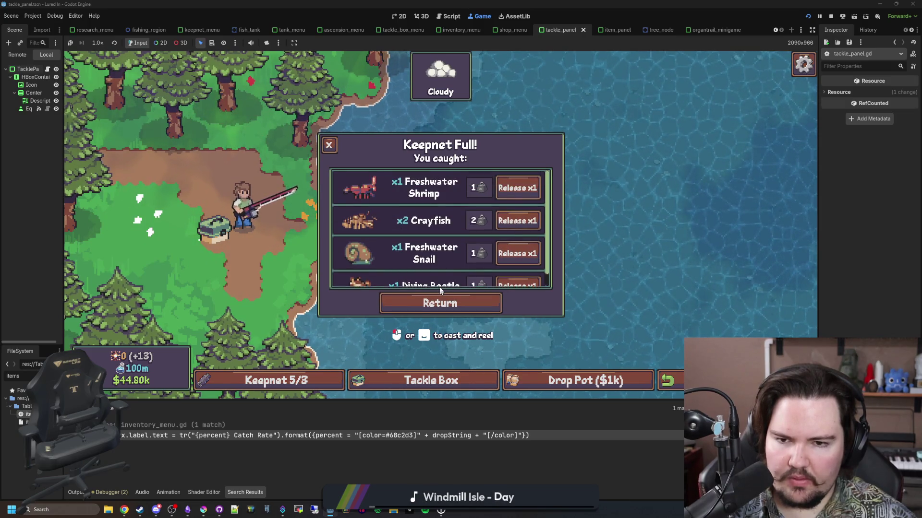
pyautogui.click(440, 302)
# - Drop a new pot and run pottime 0 four times to fill it
pyautogui.click(587, 382)
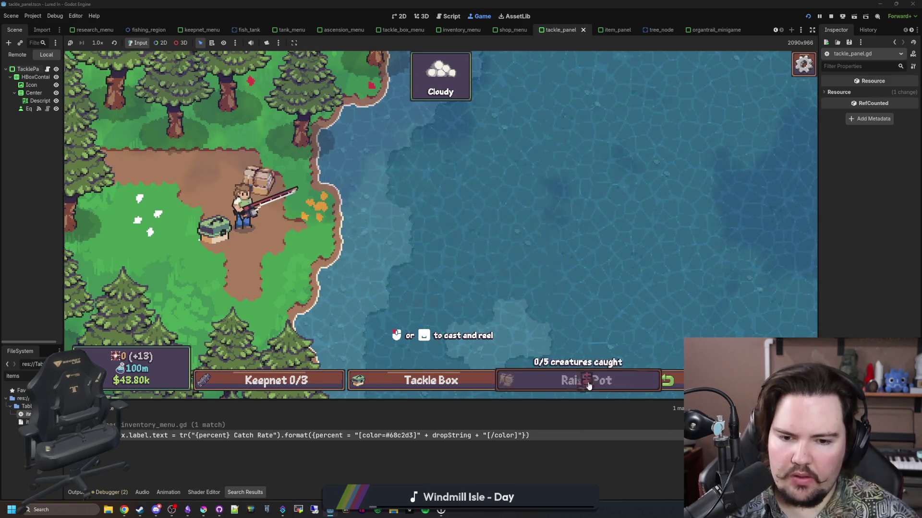
pyautogui.press('`')
pyautogui.write('pot')
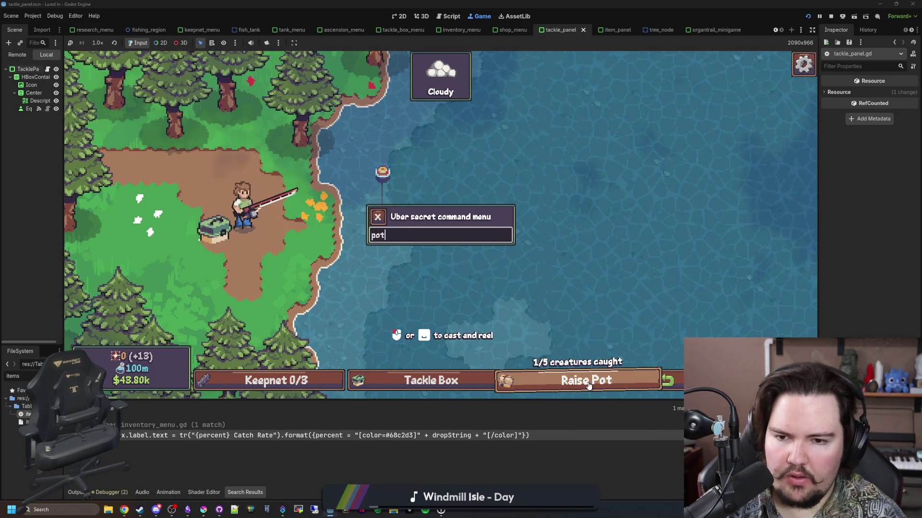
pyautogui.write('time 0time 0')
pyautogui.press('Return')
pyautogui.press('Up')
pyautogui.press('Return')
pyautogui.write('pottime 0')
pyautogui.press('Return')
pyautogui.write('pottime 0')
pyautogui.press('Return')
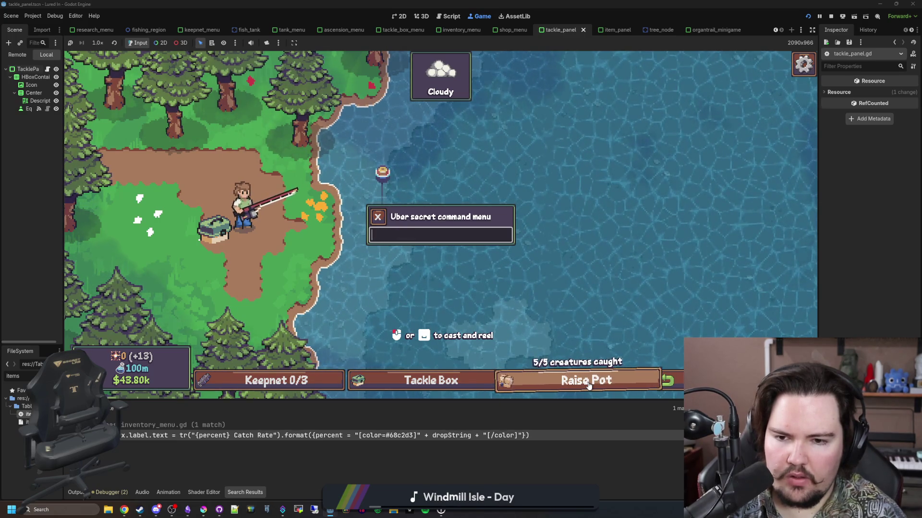
# - Raise the pot and release the Freshwater Snails and Crayfish, leaving the keepnet at 0/3
pyautogui.click(589, 386)
pyautogui.click(589, 385)
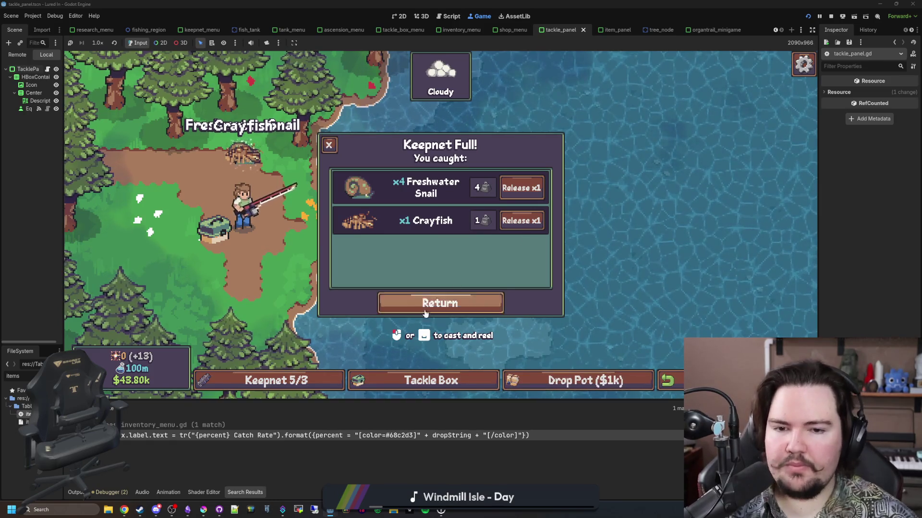
pyautogui.click(522, 187)
pyautogui.click(522, 188)
pyautogui.click(521, 188)
pyautogui.click(521, 188)
pyautogui.click(522, 188)
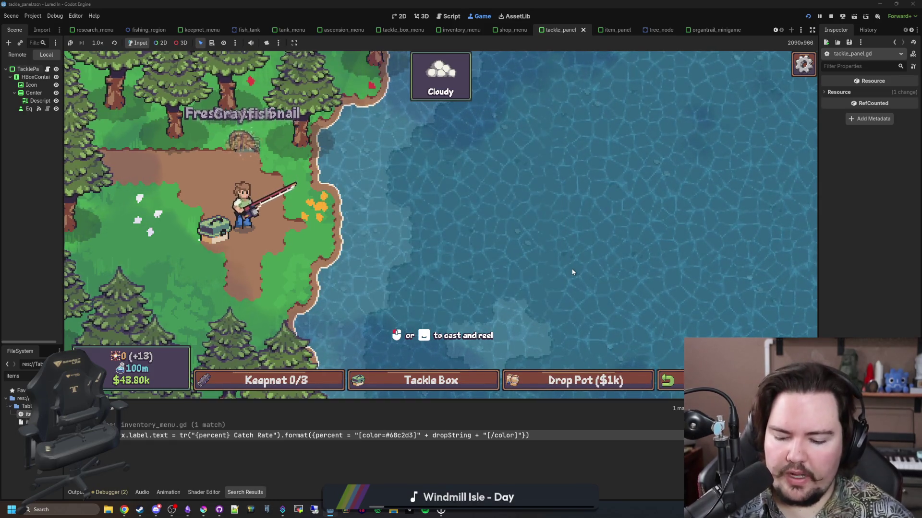
pyautogui.press('`')
# - Submit the pottime 0 command again and close the debug menu
pyautogui.write('ottime 0time 0time 0')
pyautogui.press('Return')
pyautogui.write('pottime')
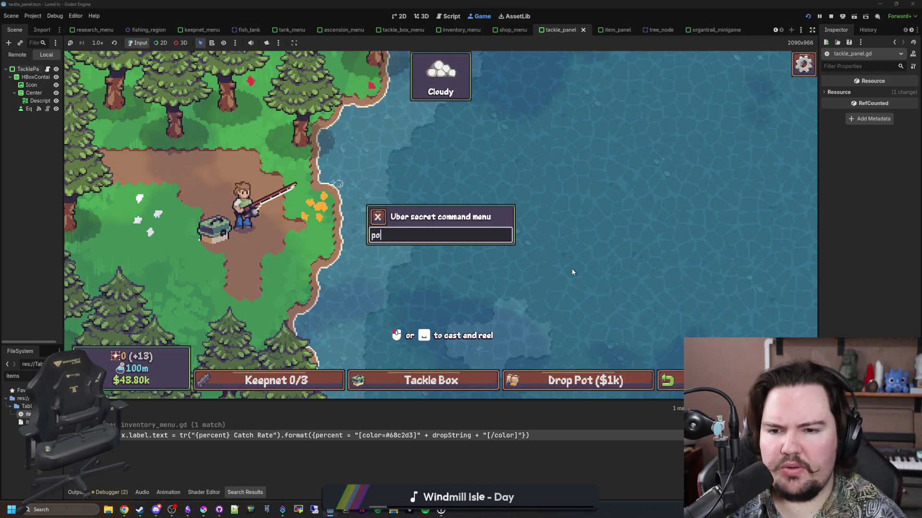
pyautogui.press('BackSpace')
pyautogui.press('BackSpace')
pyautogui.press('BackSpace')
pyautogui.press('Return')
pyautogui.press('Escape')
# - Drop another pot and fill it with pottime 0, then pottime 09 four times
pyautogui.click(605, 384)
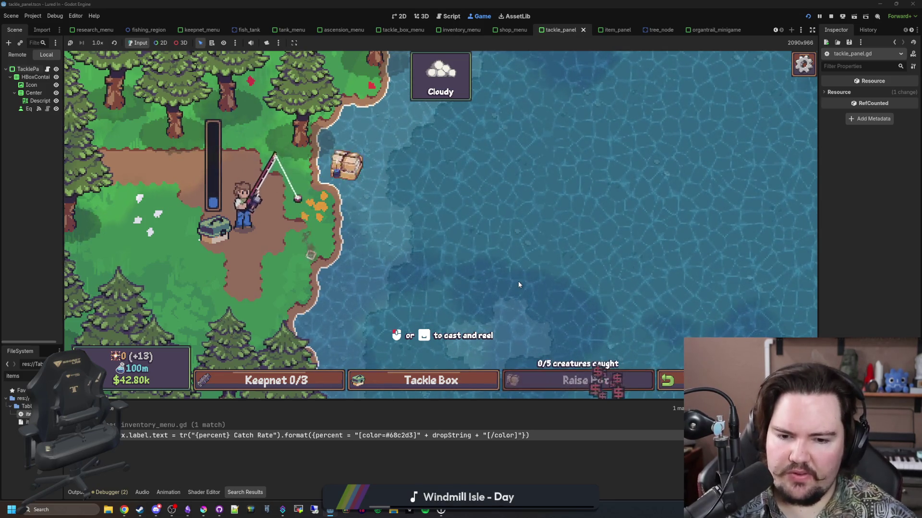
pyautogui.press('`')
pyautogui.write('pottime 0')
pyautogui.press('Return')
pyautogui.write('pottime 09')
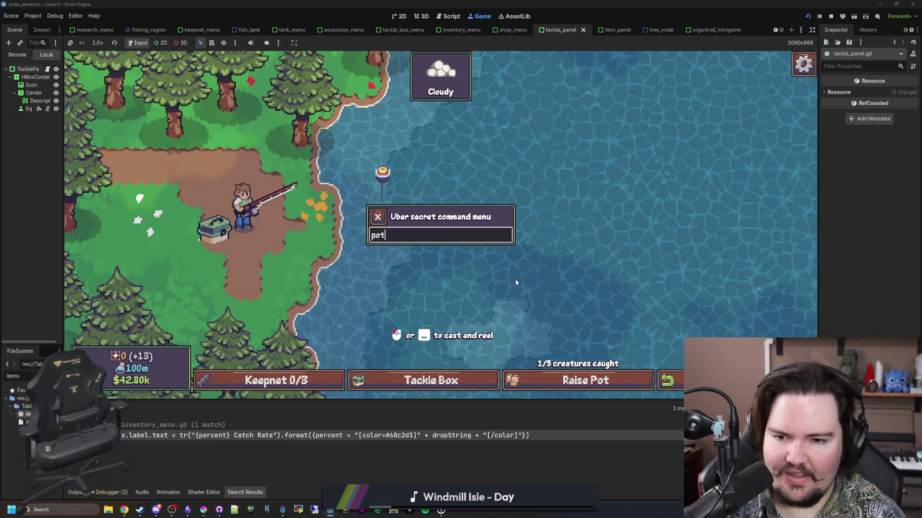
pyautogui.press('Return')
pyautogui.write('pottime 09')
pyautogui.press('Return')
pyautogui.write('pottime 09')
pyautogui.press('Return')
pyautogui.write('pottime 09')
pyautogui.press('Return')
pyautogui.press('Escape')
# - Raise the pot, release the four snails and the shrimp, and return to the shop interior
pyautogui.click(586, 380)
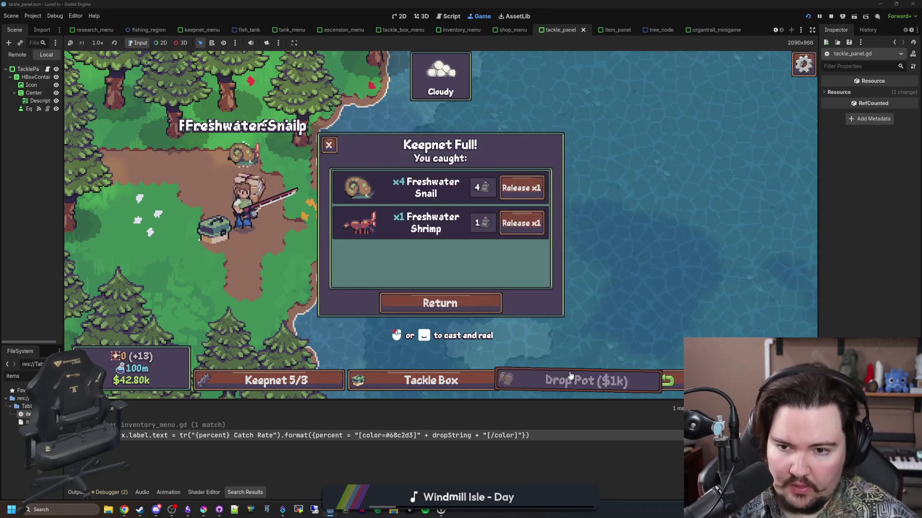
pyautogui.click(521, 188)
pyautogui.click(522, 188)
pyautogui.click(521, 188)
pyautogui.click(523, 187)
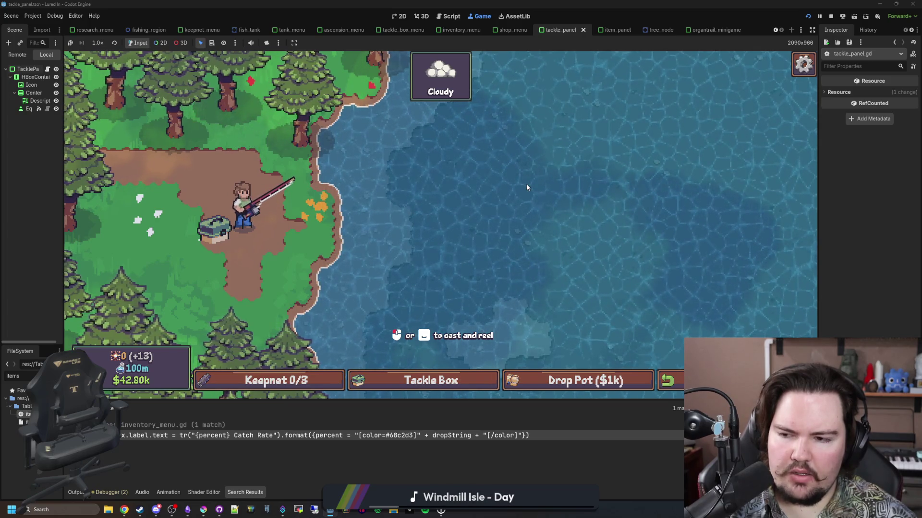
pyautogui.click(667, 380)
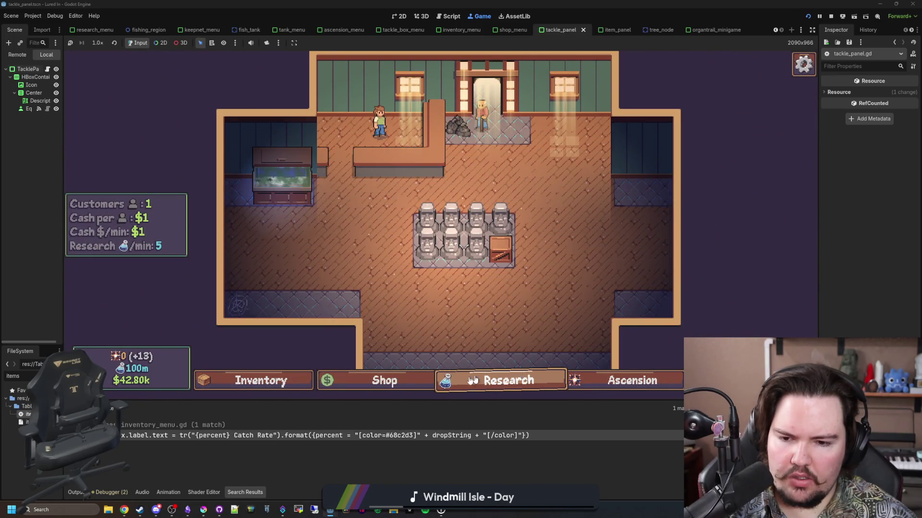
# - Browse the Fishpedia, viewing the Diving Beetle and an undiscovered ocean fish
pyautogui.click(266, 384)
pyautogui.click(452, 140)
pyautogui.scroll(-5, 384, 278)
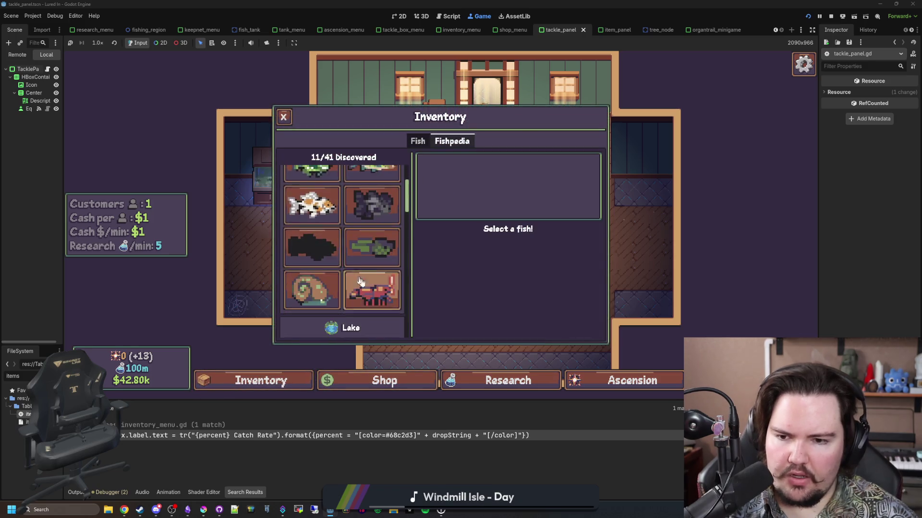
pyautogui.click(382, 255)
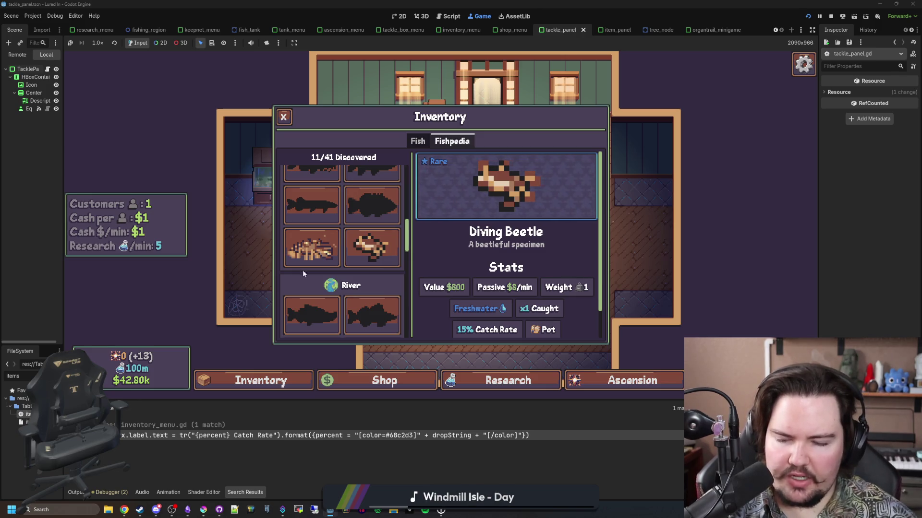
pyautogui.scroll(-3, 350, 247)
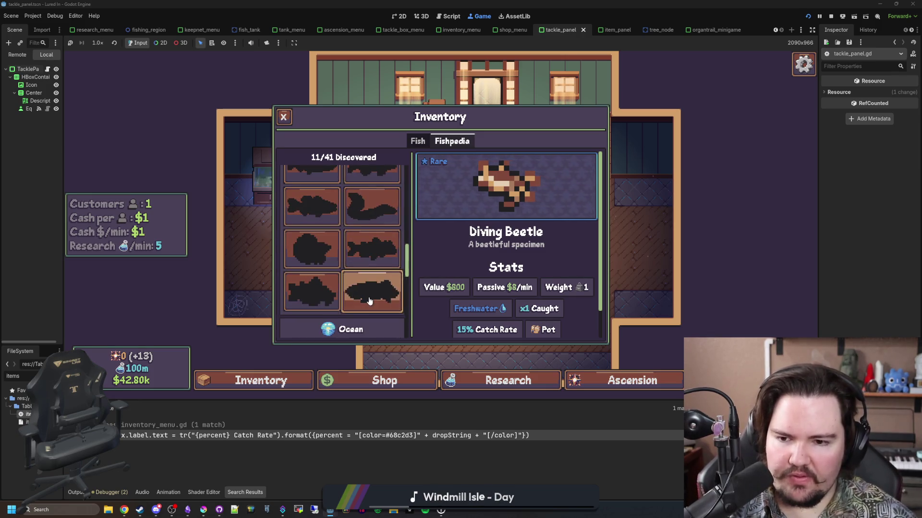
pyautogui.click(369, 301)
# - Inspect the Ocean research node, then travel to the River for $1k
pyautogui.click(508, 380)
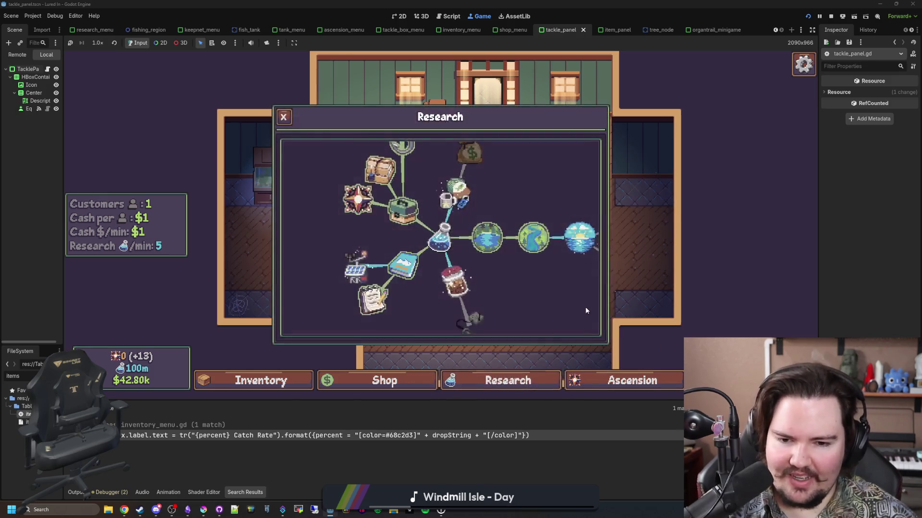
pyautogui.click(580, 237)
pyautogui.click(630, 259)
pyautogui.click(548, 282)
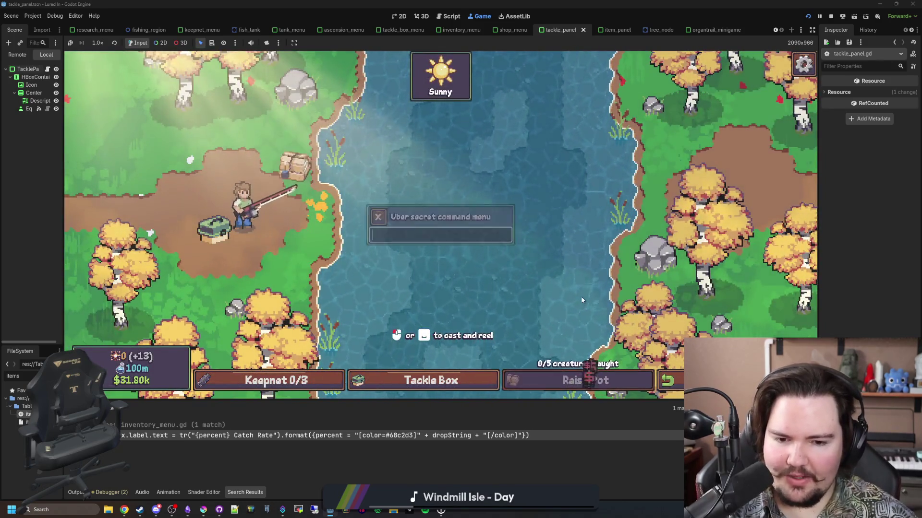
# - Run pottime 0 twice, raise the river pot and release the caught Corydoras
pyautogui.write('pottime 0')
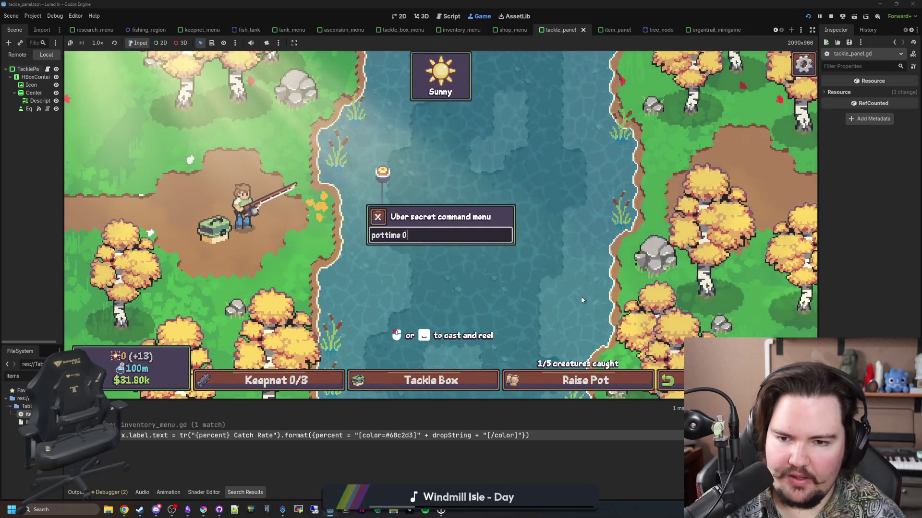
pyautogui.press('Return')
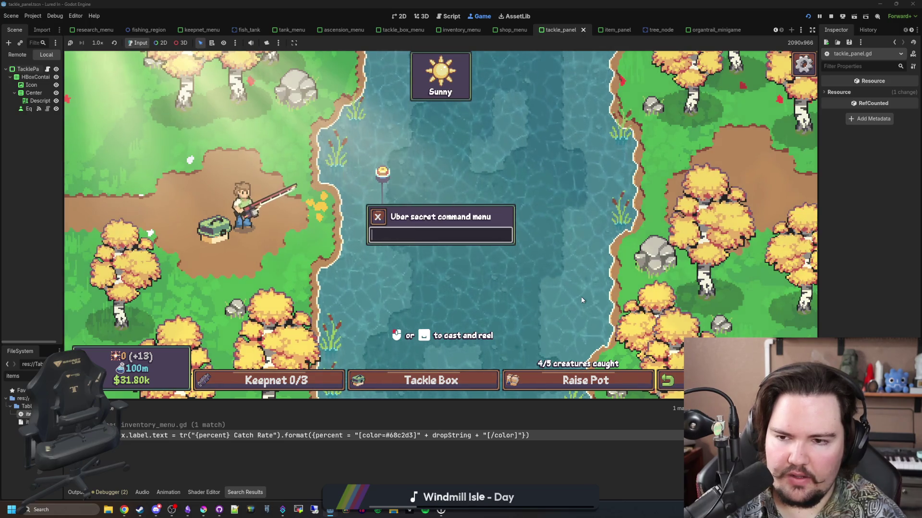
pyautogui.write('pottime 0')
pyautogui.press('Return')
pyautogui.press('Escape')
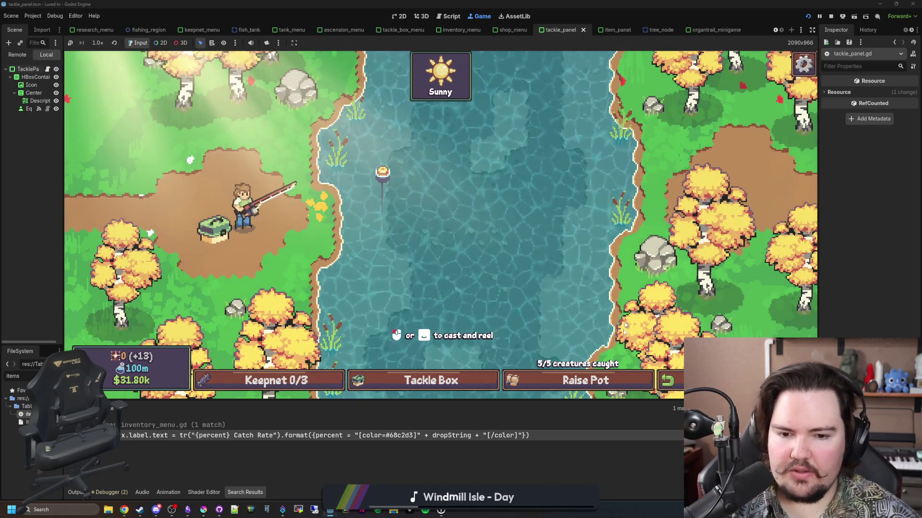
pyautogui.click(585, 380)
pyautogui.click(521, 187)
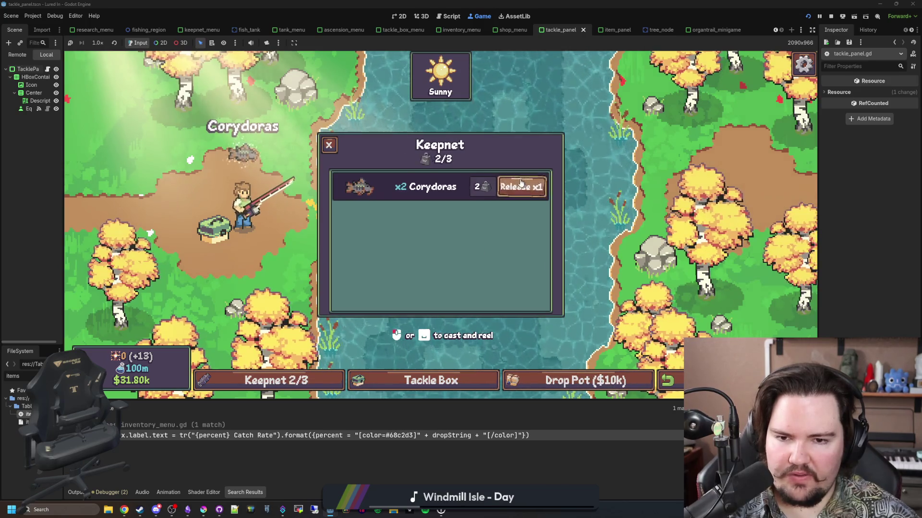
pyautogui.click(521, 186)
# - Refill the pot with pottime 0 four times, raise it, and return to the shop from Keepnet Full
pyautogui.press('`')
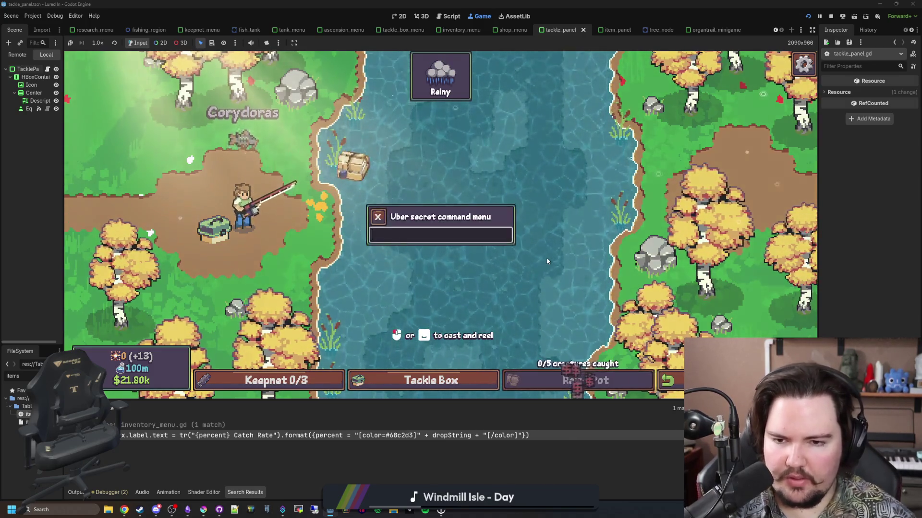
pyautogui.write('pottime 0')
pyautogui.press('Return')
pyautogui.press('BackSpace')
pyautogui.press('BackSpace')
pyautogui.press('BackSpace')
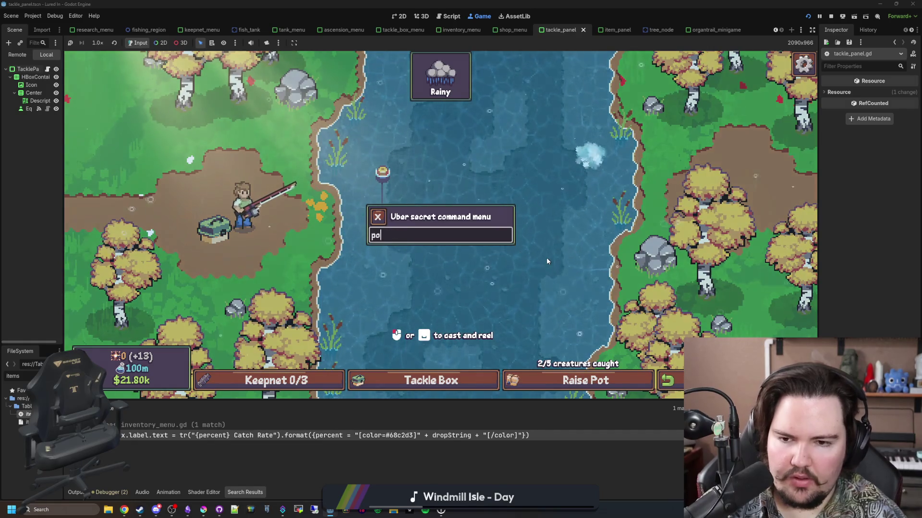
pyautogui.write('ottime 0')
pyautogui.press('Return')
pyautogui.press('BackSpace')
pyautogui.press('BackSpace')
pyautogui.press('BackSpace')
pyautogui.write('time 0')
pyautogui.press('Return')
pyautogui.press('BackSpace')
pyautogui.press('BackSpace')
pyautogui.press('BackSpace')
pyautogui.write('ottime 0')
pyautogui.press('Return')
pyautogui.press('`')
pyautogui.click(582, 381)
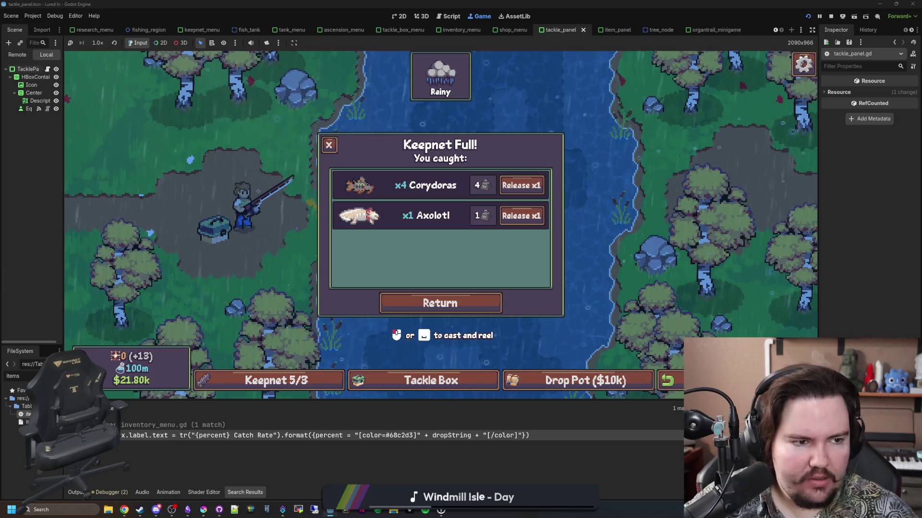
pyautogui.click(439, 295)
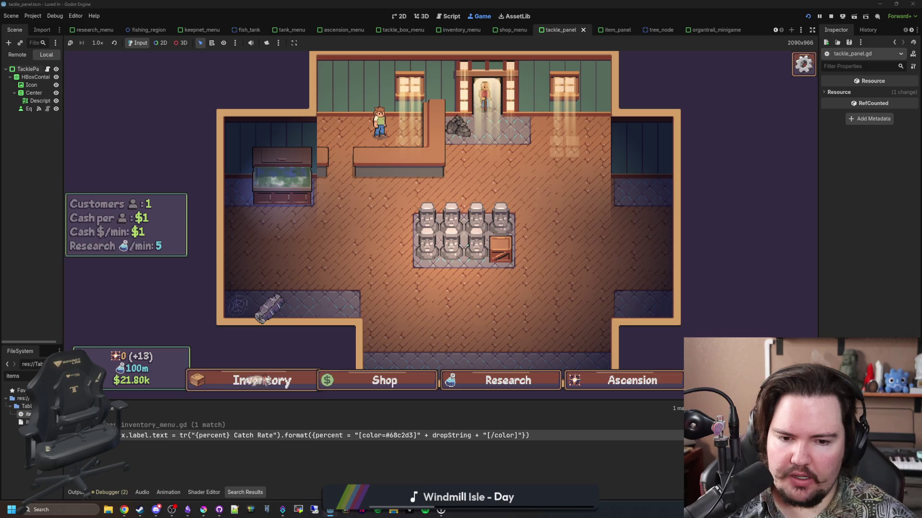
# - Stop the game and open global.gd, browsing up through the pot timer and income code
pyautogui.click(829, 18)
pyautogui.click(311, 181)
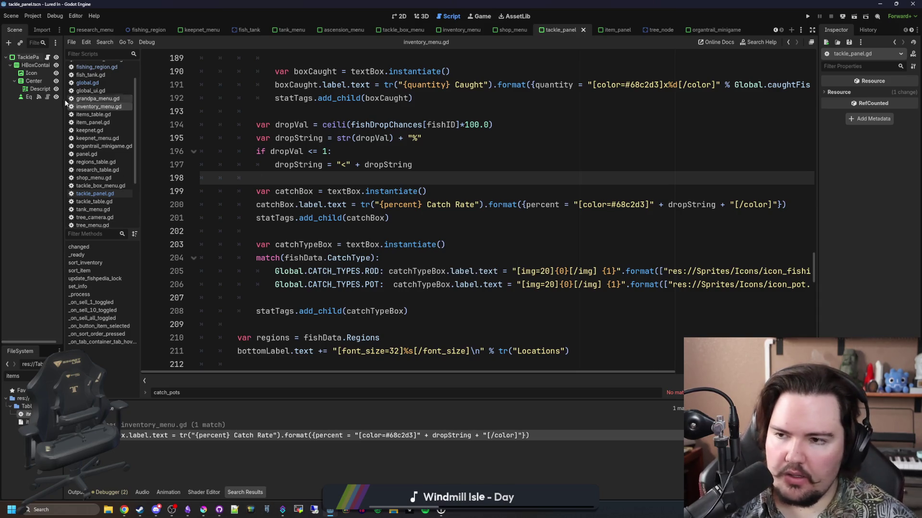
pyautogui.click(100, 85)
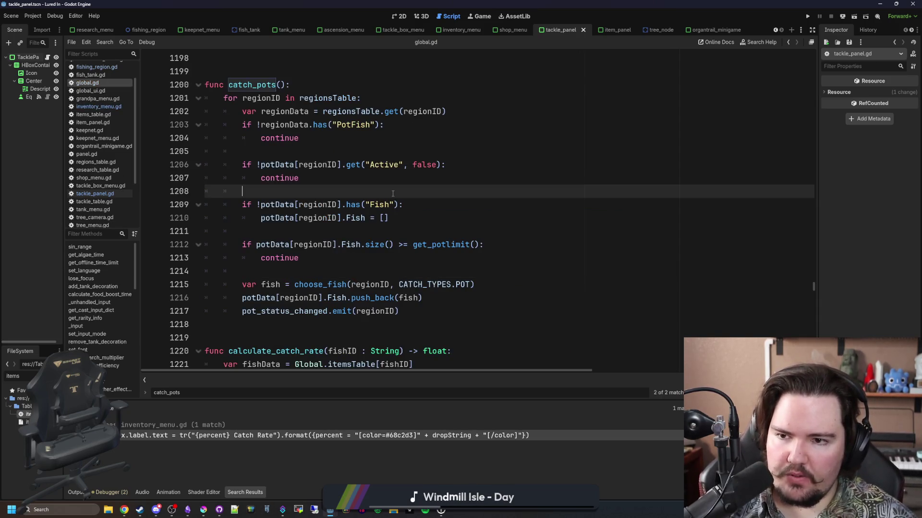
pyautogui.scroll(2, 280, 157)
pyautogui.scroll(9, 280, 157)
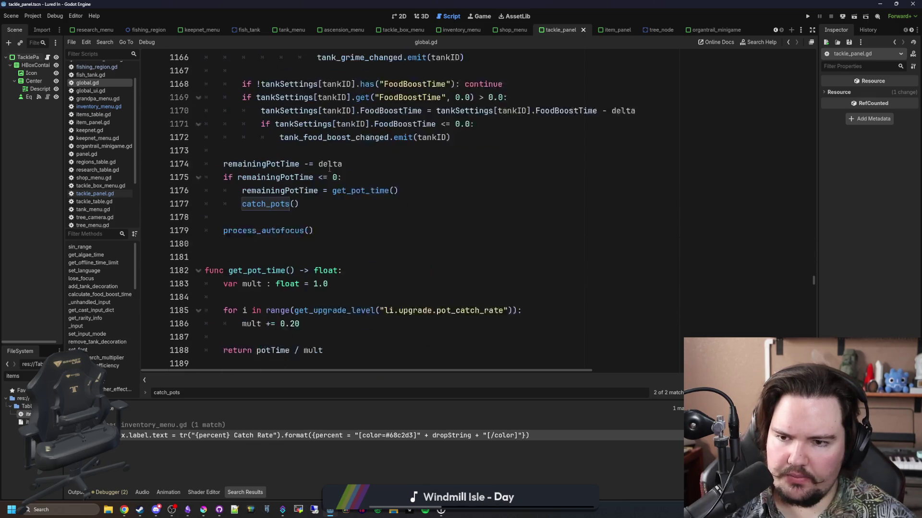
pyautogui.click(391, 255)
pyautogui.click(323, 231)
pyautogui.scroll(7, 322, 226)
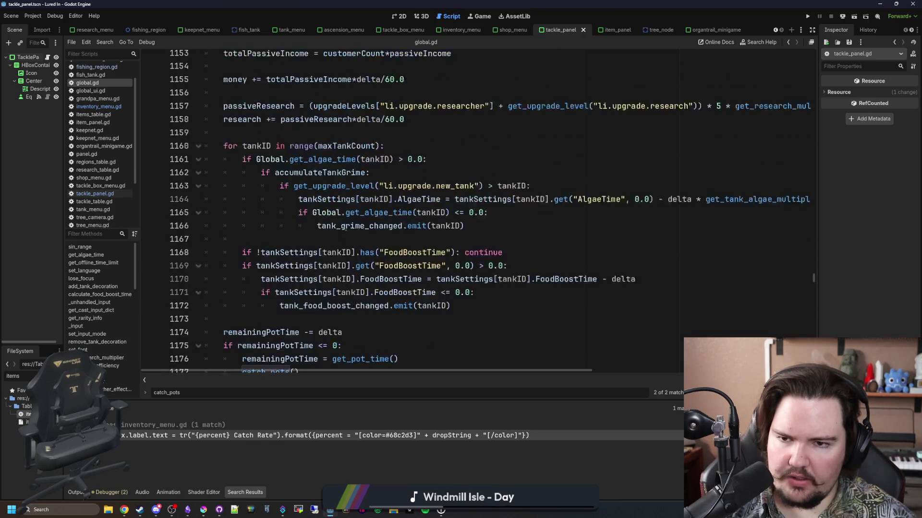
pyautogui.click(319, 219)
pyautogui.scroll(5, 318, 222)
pyautogui.click(380, 166)
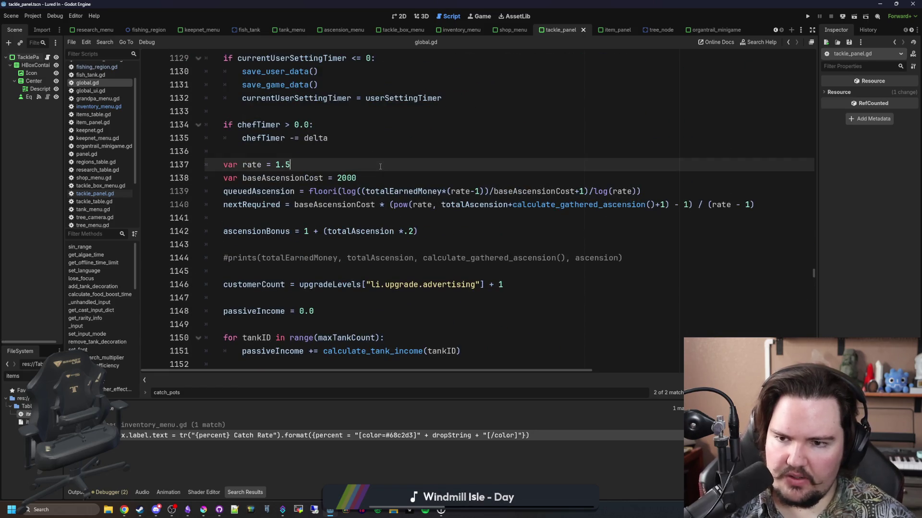
# - Search for 'rarity_rate' and insert blank lines after the get_rarity_rate header
pyautogui.hotkey('ctrl', 'f')
pyautogui.write('percent')
pyautogui.press('Return')
pyautogui.press('Return')
pyautogui.press('Return')
pyautogui.press('Return')
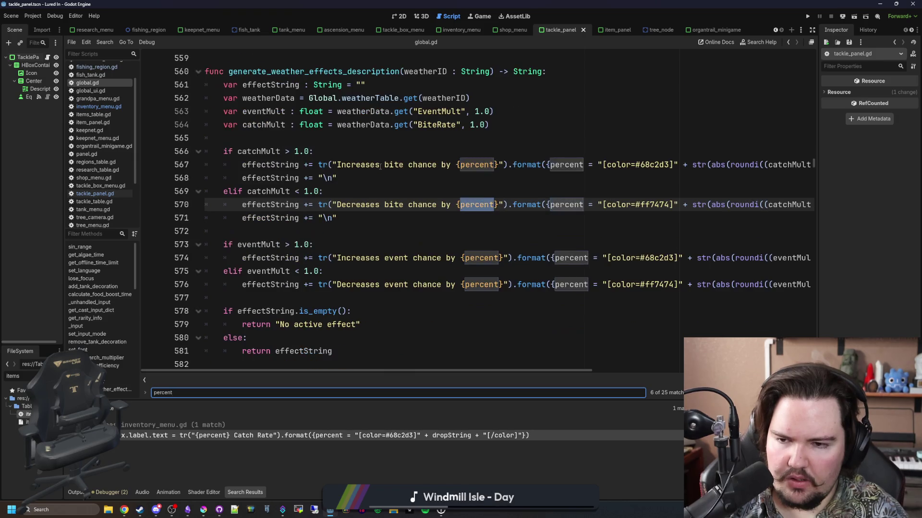
pyautogui.press('BackSpace')
pyautogui.press('BackSpace')
pyautogui.press('BackSpace')
pyautogui.write('rate')
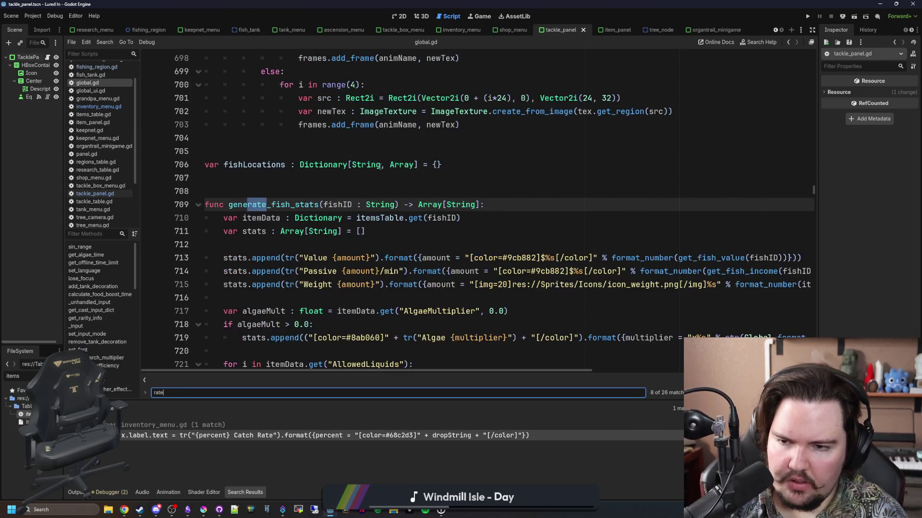
pyautogui.press('BackSpace')
pyautogui.write('rity_r')
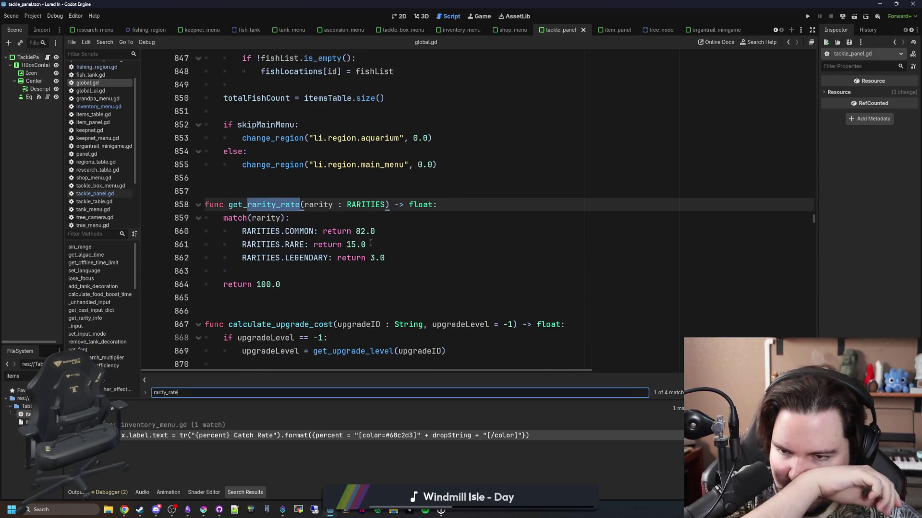
pyautogui.click(377, 223)
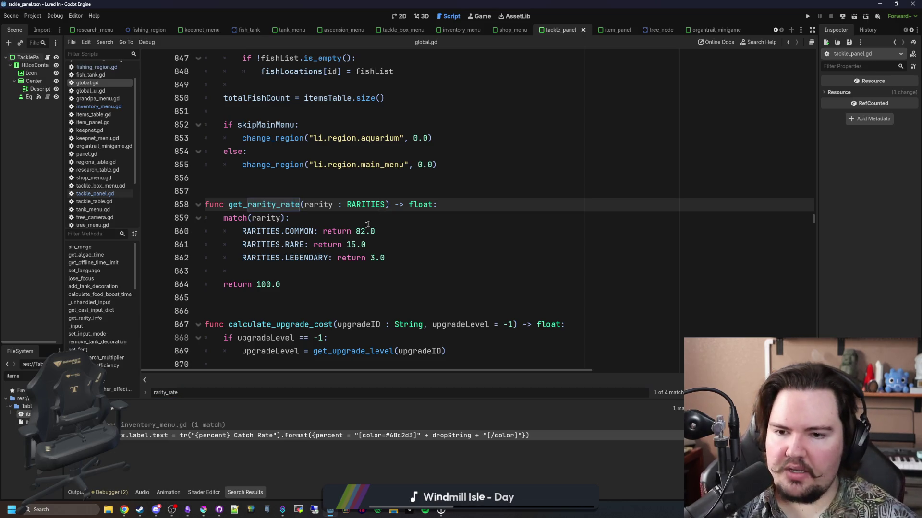
pyautogui.click(339, 215)
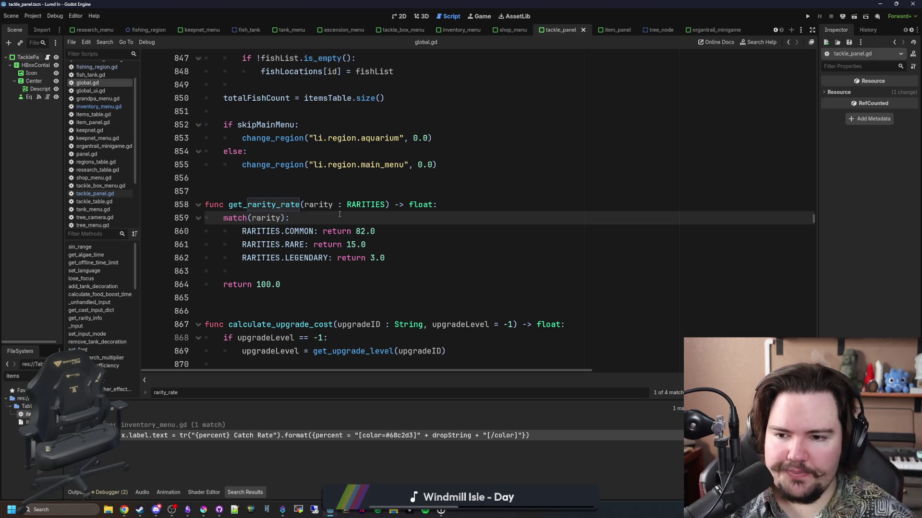
pyautogui.click(462, 204)
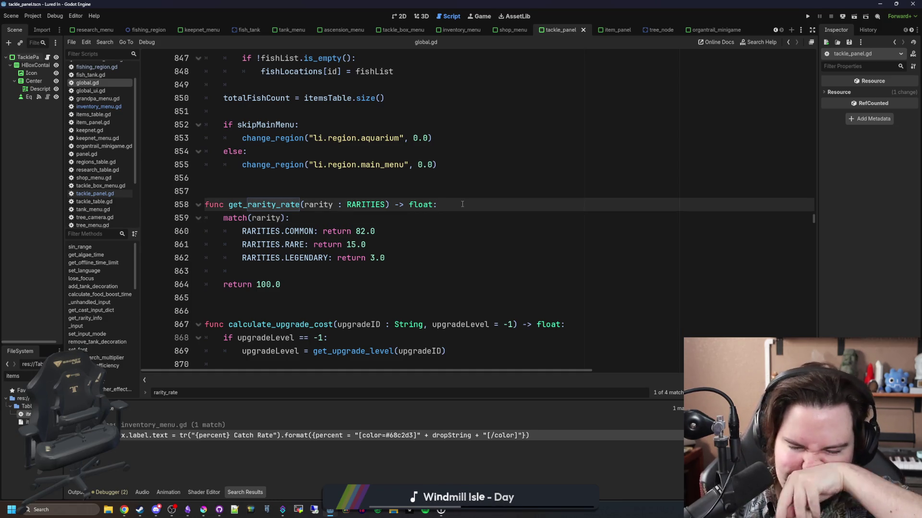
pyautogui.press('Return')
pyautogui.press('Return')
pyautogui.press('Up')
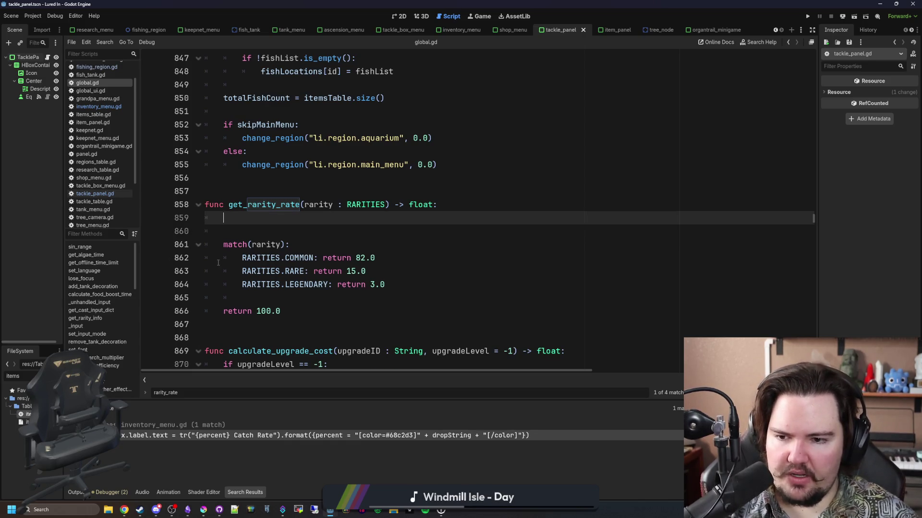
# - Copy the RARE and LEGENDARY return lines and paste them at the top of get_rarity_rate
pyautogui.click(386, 285)
pyautogui.keyDown('shift'); pyautogui.click(164, 265); pyautogui.keyUp('shift')
pyautogui.hotkey('ctrl', 'c')
pyautogui.click(251, 228)
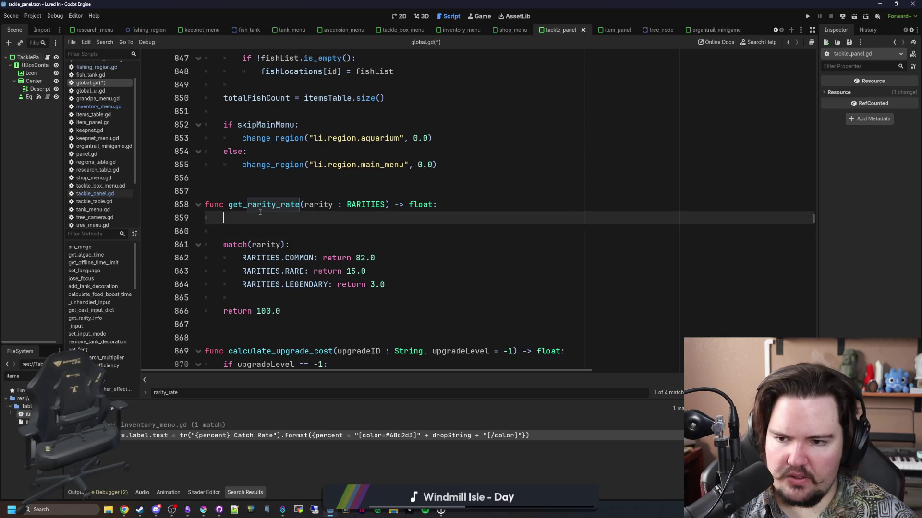
pyautogui.hotkey('ctrl', 'v')
pyautogui.hotkey('shift', 'Tab')
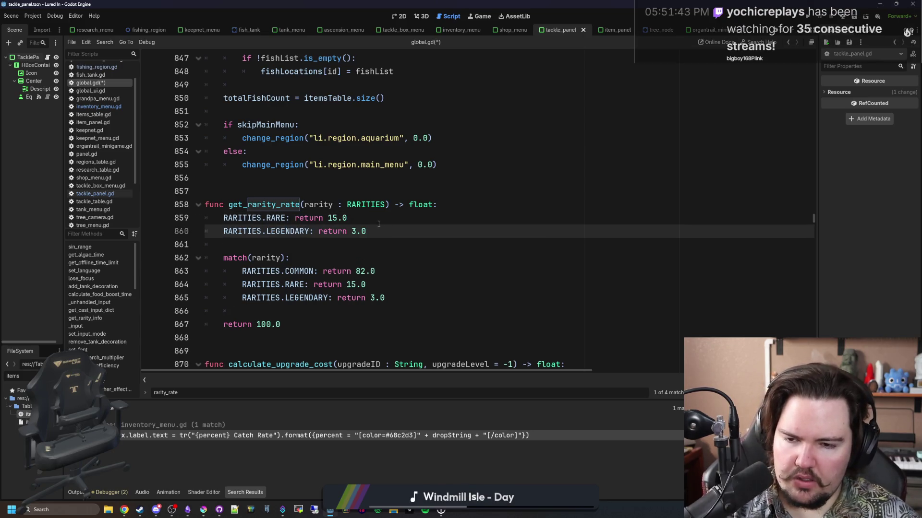
pyautogui.press('Left')
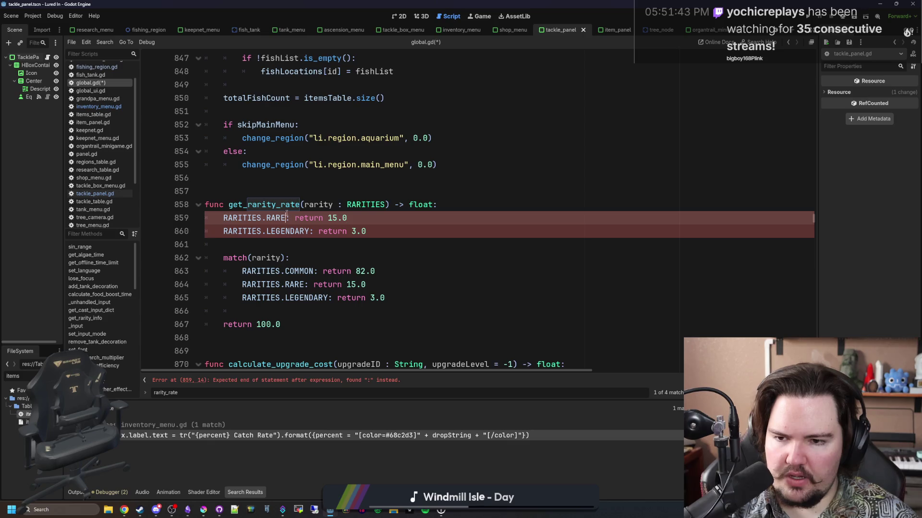
pyautogui.moveTo(287, 217); pyautogui.dragTo(190, 219)
pyautogui.press('BackSpace')
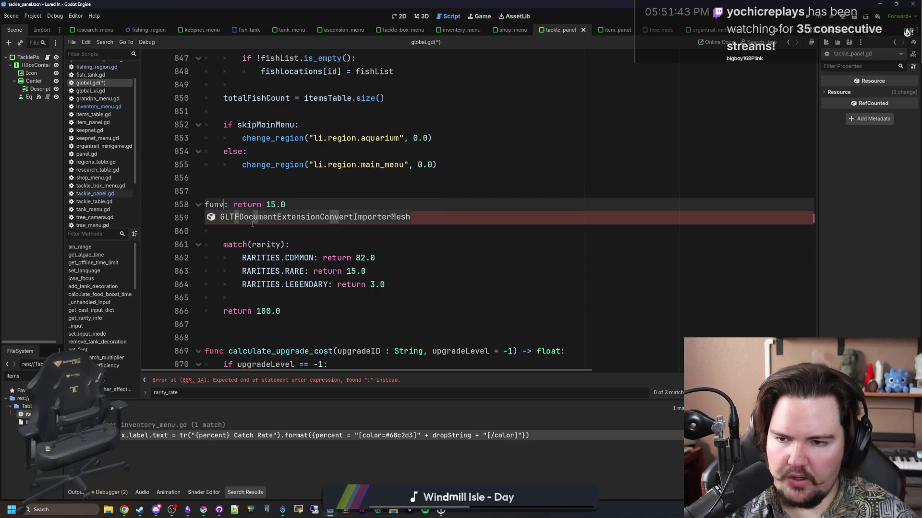
pyautogui.hotkey('ctrl', 'z')
# - Edit the pasted lines into variable declarations rareRate = 15.0 and legendary = 3.0
pyautogui.click(246, 242)
pyautogui.doubleClick(243, 218)
pyautogui.click(276, 219)
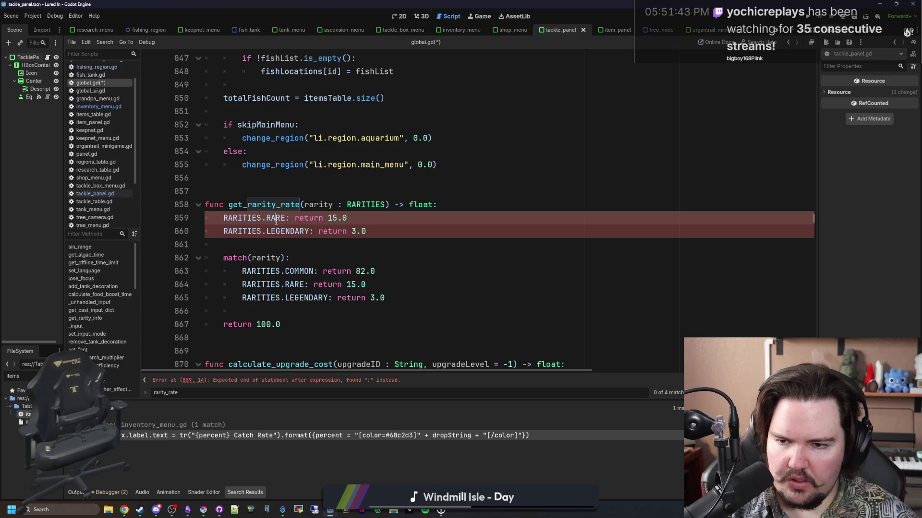
pyautogui.press('BackSpace')
pyautogui.press('BackSpace')
pyautogui.press('BackSpace')
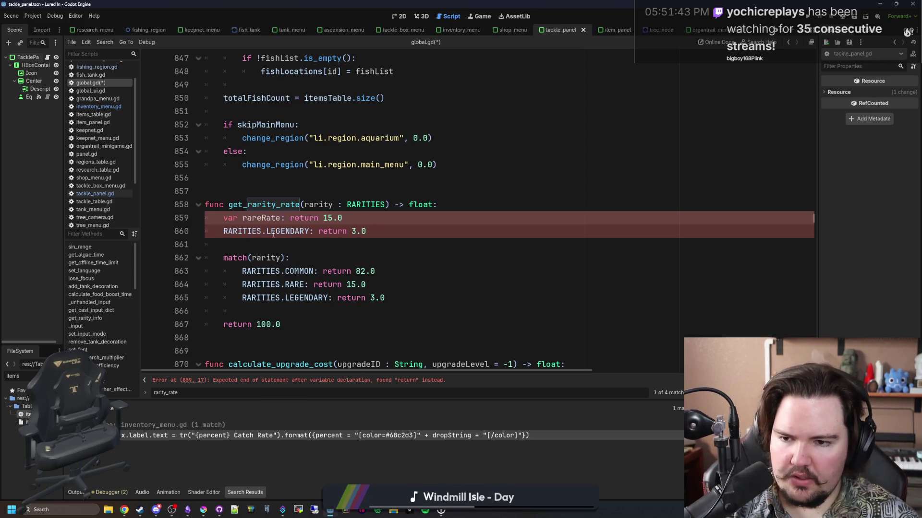
pyautogui.doubleClick(279, 232)
pyautogui.press('BackSpace')
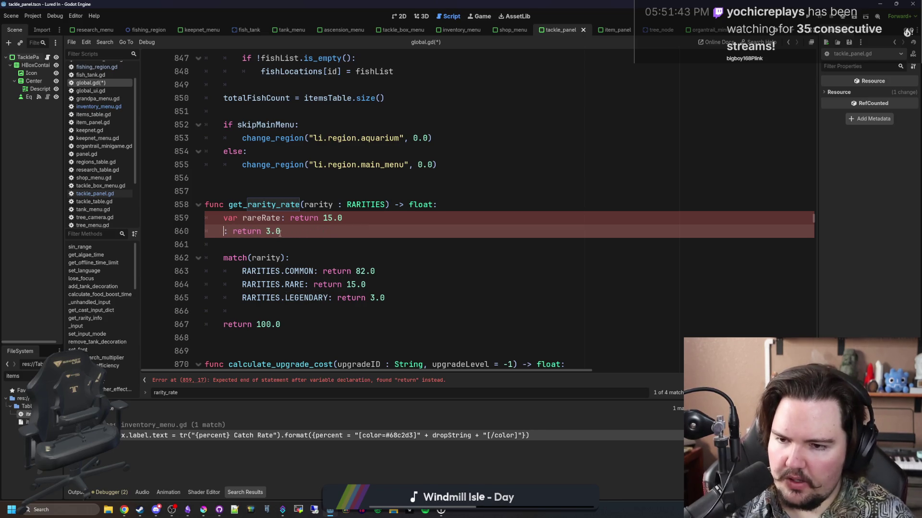
pyautogui.write('var legendary')
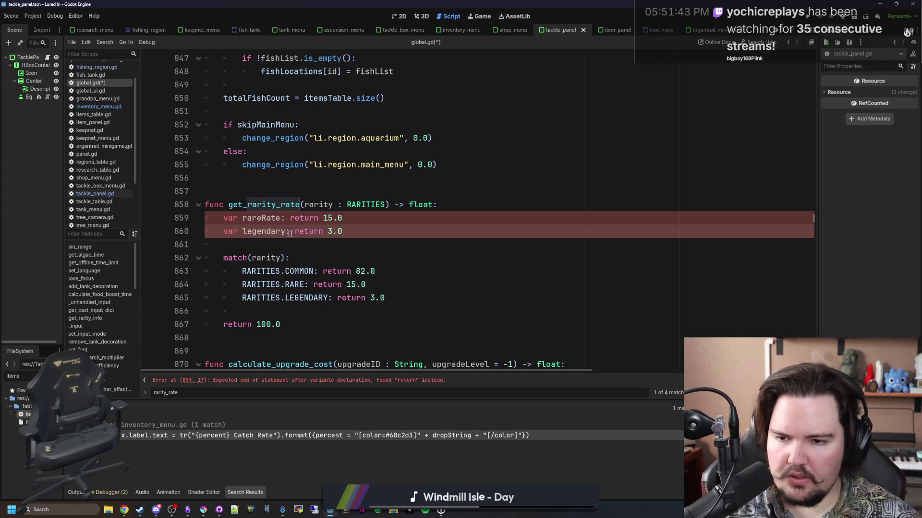
pyautogui.moveTo(290, 234); pyautogui.dragTo(323, 232)
pyautogui.press('BackSpace')
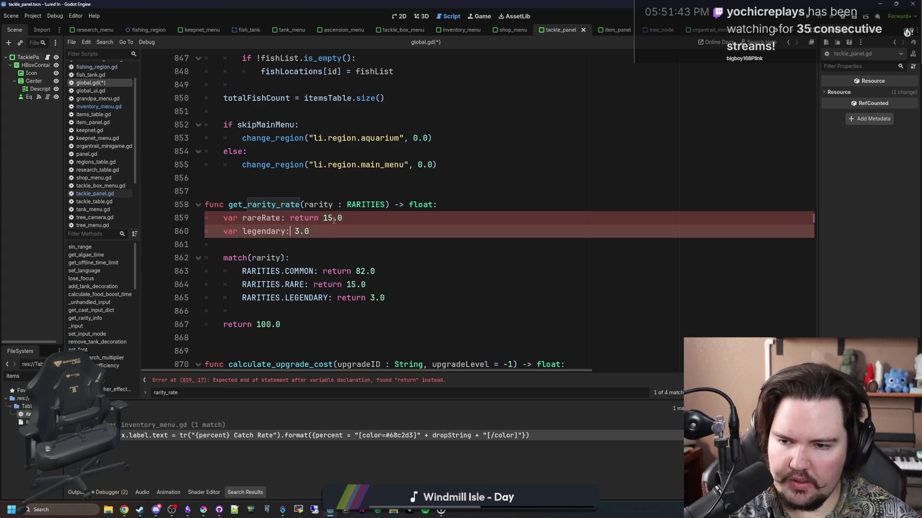
pyautogui.write('=')
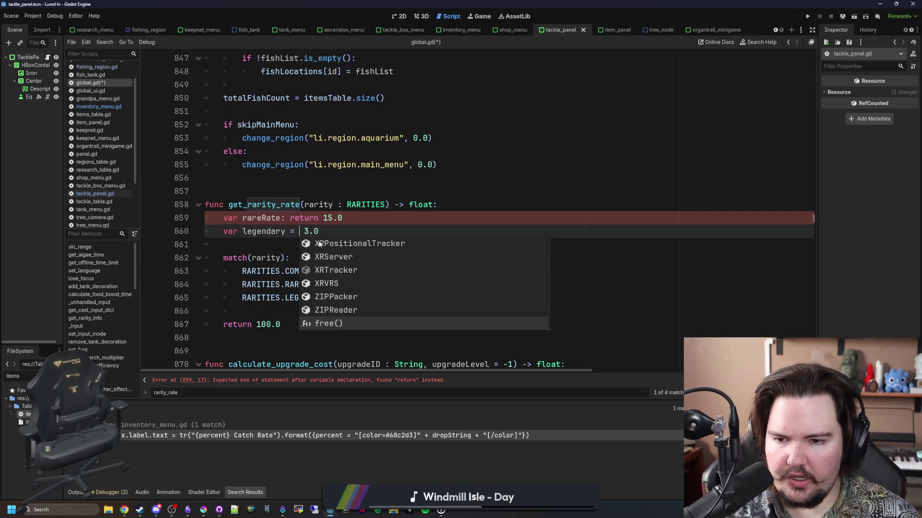
pyautogui.press('Delete')
pyautogui.click(323, 218)
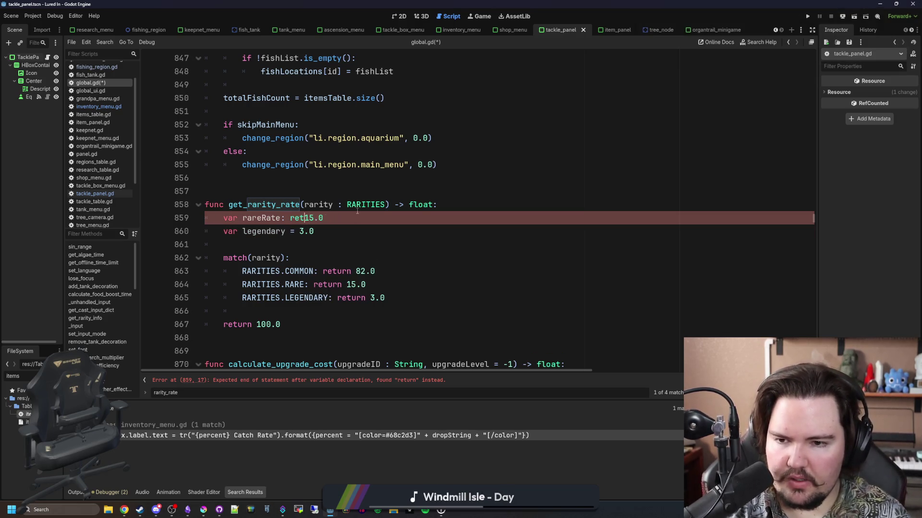
pyautogui.write('=')
pyautogui.press('Left')
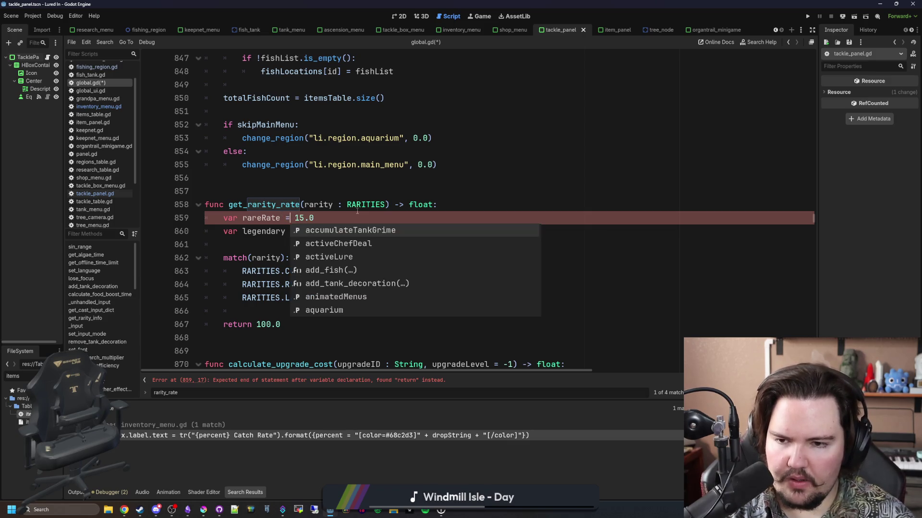
pyautogui.click(250, 231)
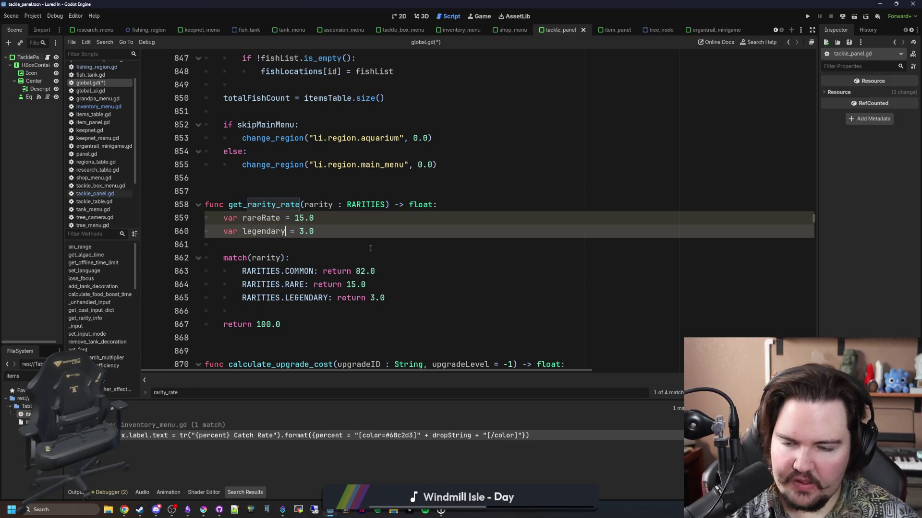
pyautogui.write('Rate')
pyautogui.scroll(-1, 379, 245)
# - Rework the COMMON case of get_rarity_rate's match block to use the rate variables
pyautogui.click(380, 231)
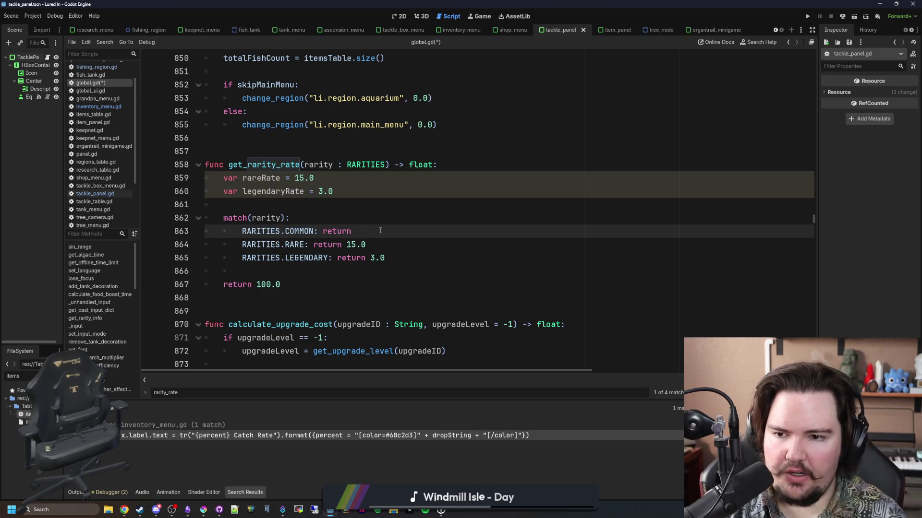
pyautogui.write('100-rareRate-legendaryRate')
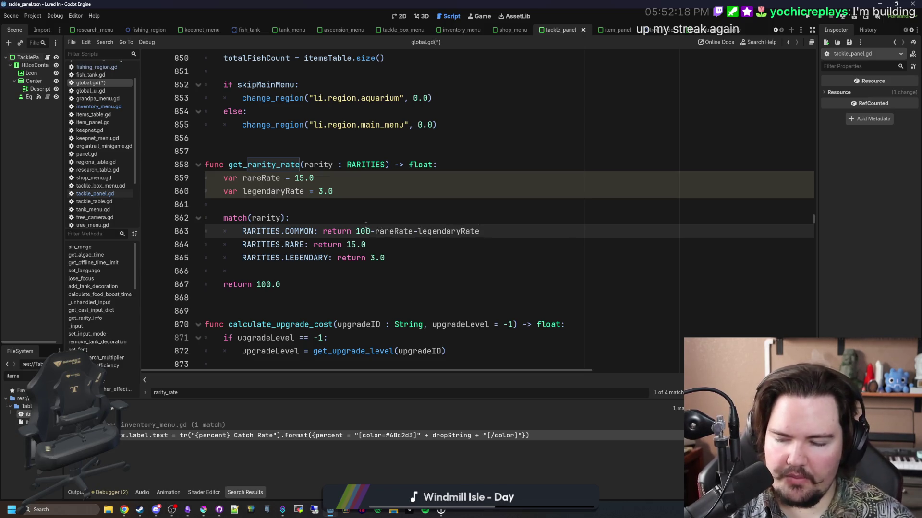
pyautogui.click(355, 230)
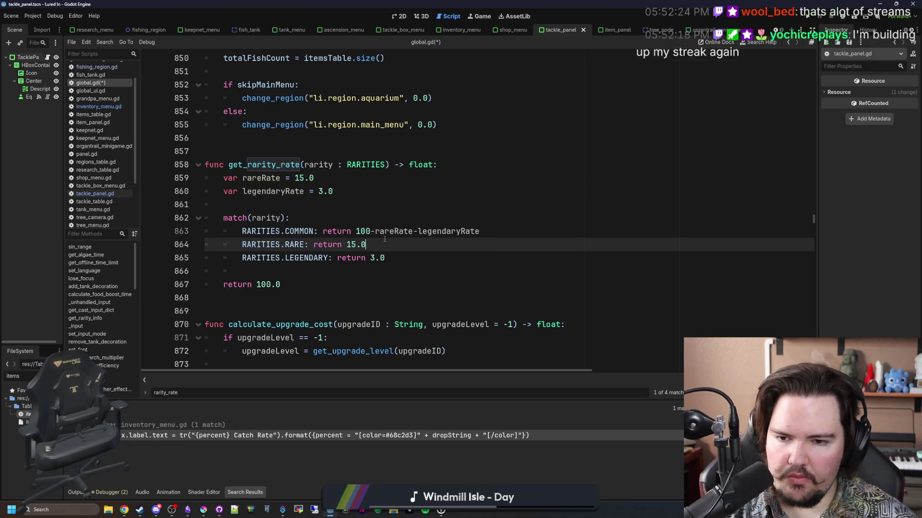
pyautogui.click(402, 223)
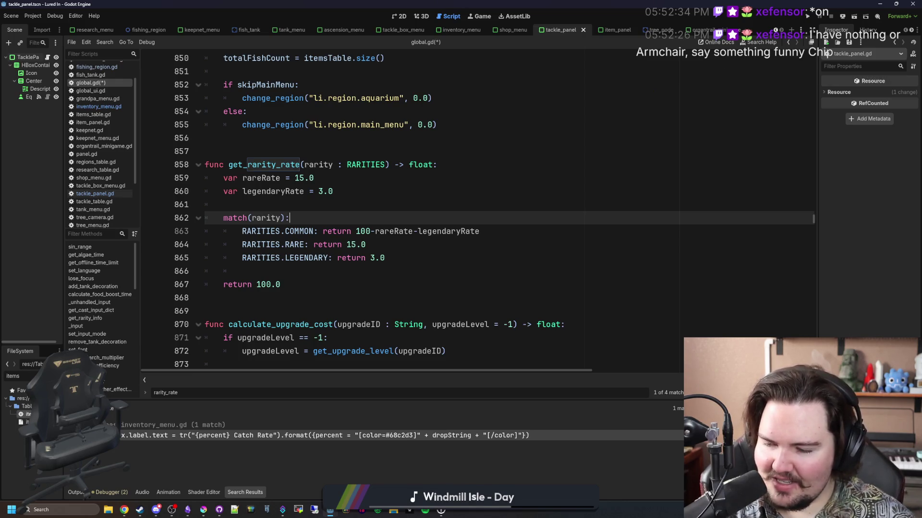
pyautogui.press('Down')
pyautogui.press('Down')
pyautogui.press('Down')
pyautogui.press('Up')
pyautogui.press('Up')
pyautogui.press('Up')
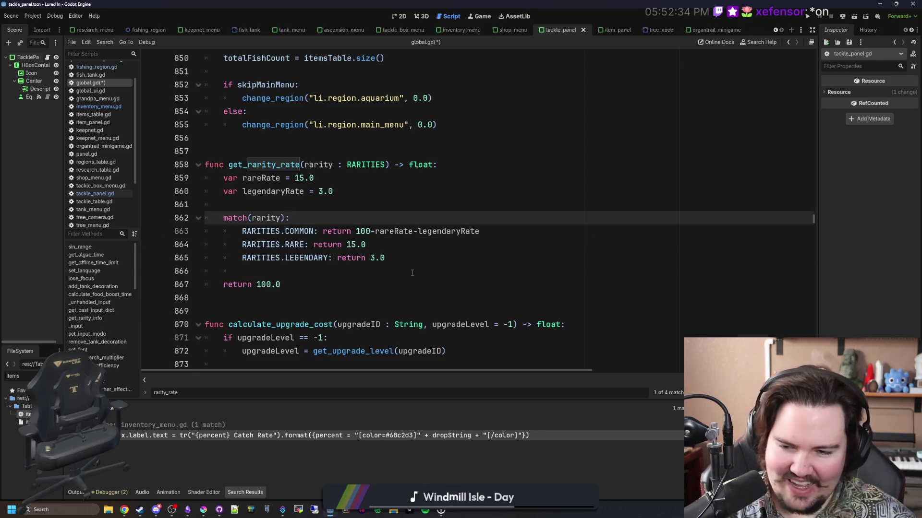
# - Replace 15.0 with rareRate and 3.0 with legendaryRate in the RARE and LEGENDARY cases, then save
pyautogui.click(396, 243)
pyautogui.press('BackSpace')
pyautogui.press('BackSpace')
pyautogui.press('BackSpace')
pyautogui.write('rare')
pyautogui.press('Return')
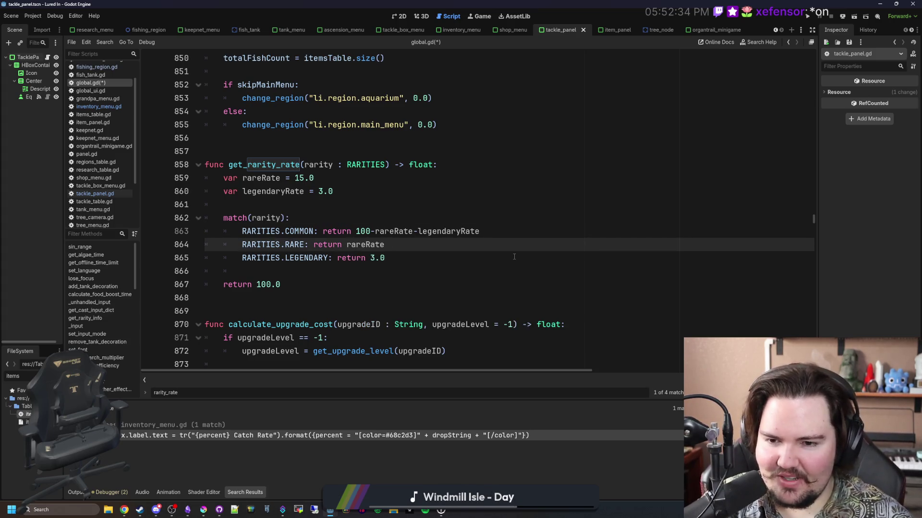
pyautogui.press('Down')
pyautogui.press('BackSpace')
pyautogui.press('BackSpace')
pyautogui.press('BackSpace')
pyautogui.write('legend')
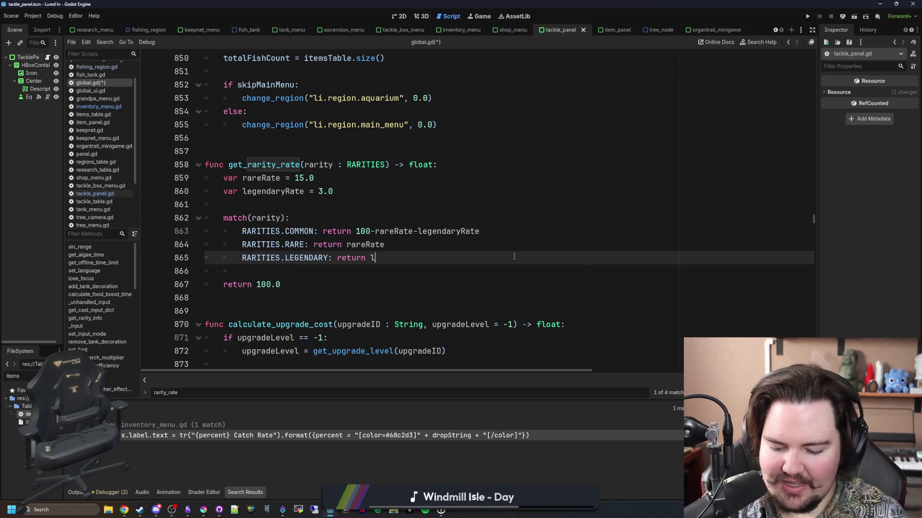
pyautogui.write('aryRate')
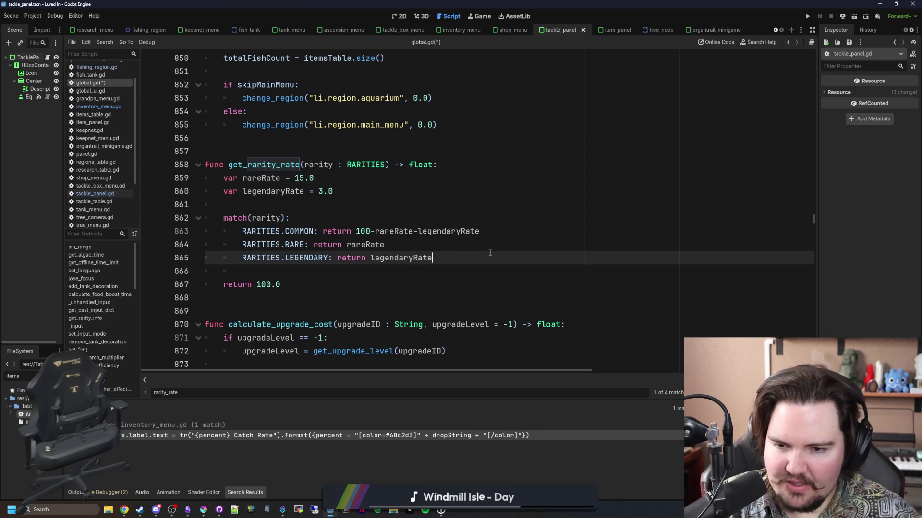
pyautogui.click(355, 205)
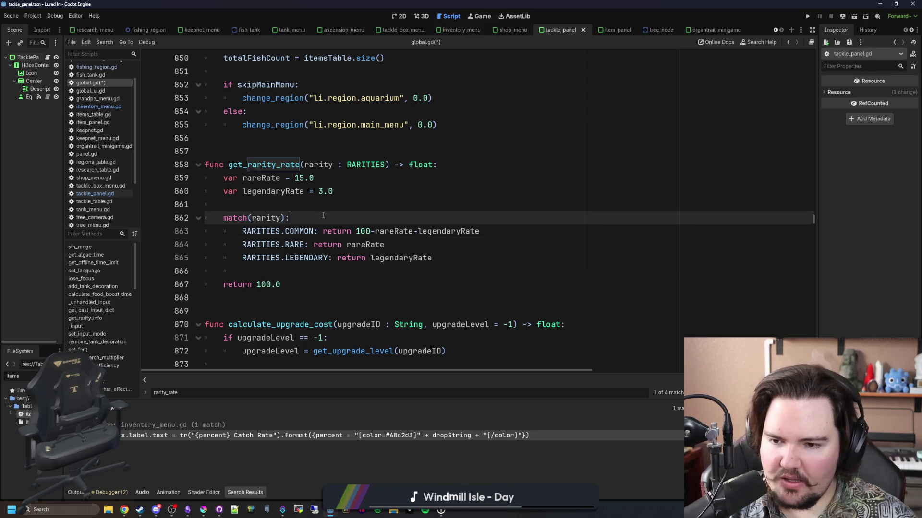
pyautogui.hotkey('ctrl', 's')
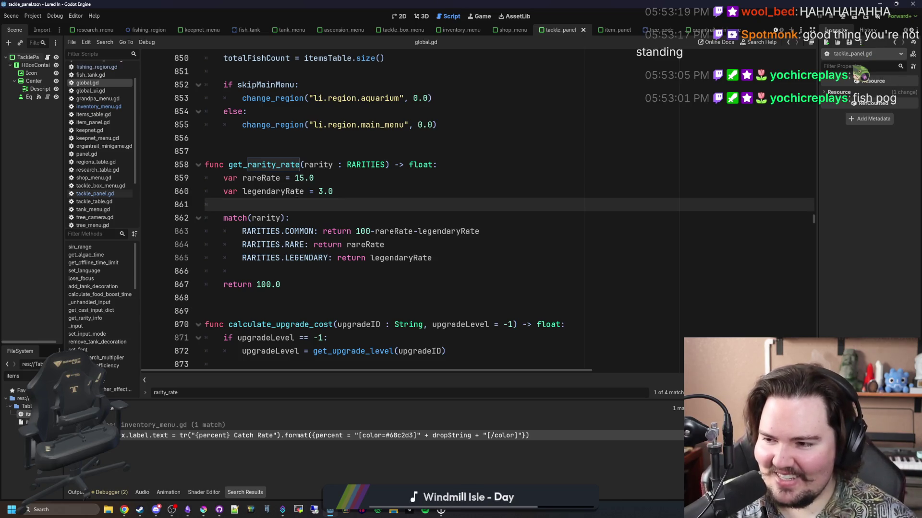
# - Move the caret across blank lines 866 and 861, then into get_rarity_rate's parameter list
pyautogui.click(423, 265)
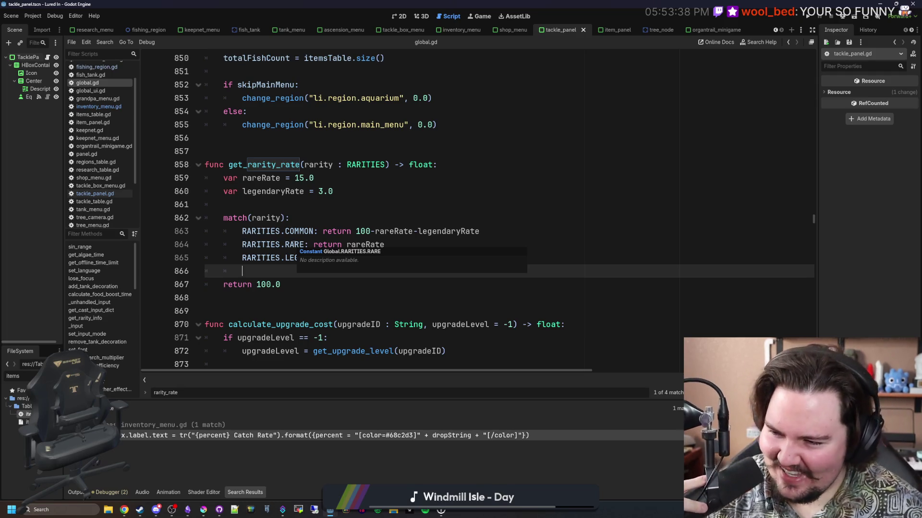
pyautogui.click(332, 206)
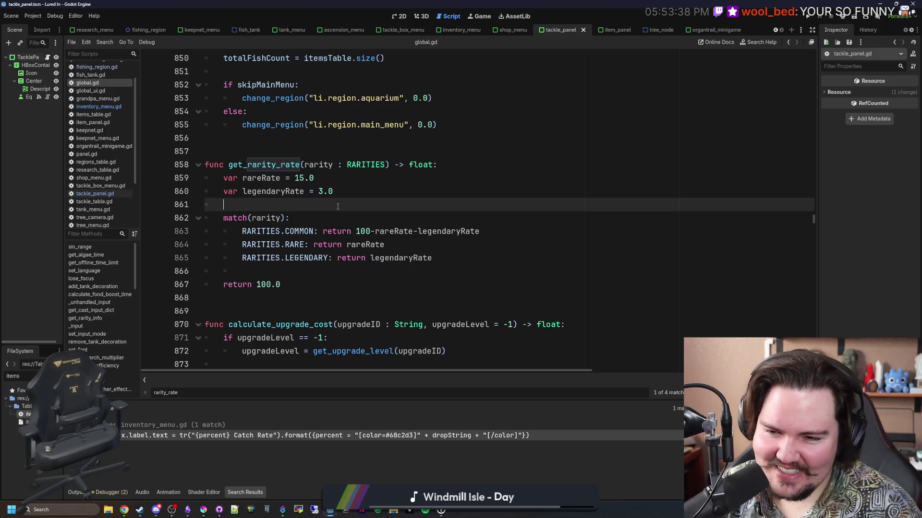
pyautogui.click(389, 165)
# - Add the parameter getBase : bool = true to get_rarity_rate and open a blank line after legendaryRate
pyautogui.write(', ')
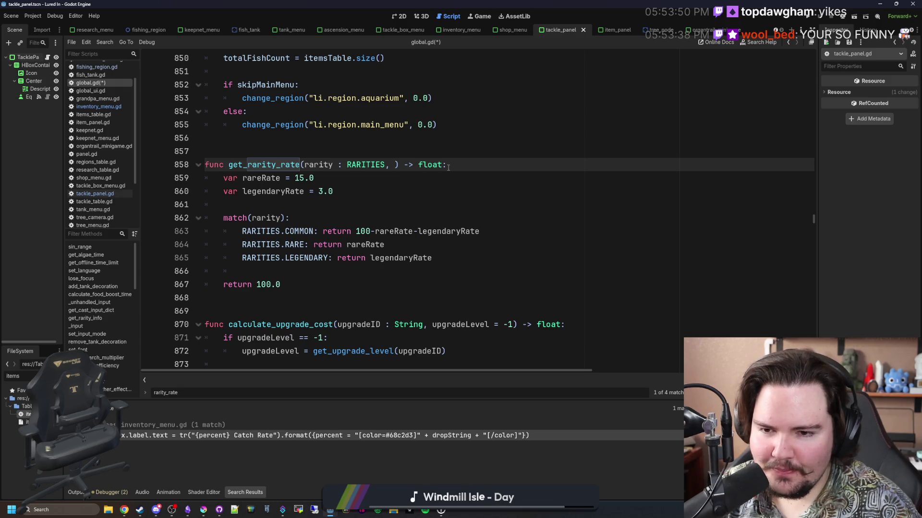
pyautogui.write('getBase')
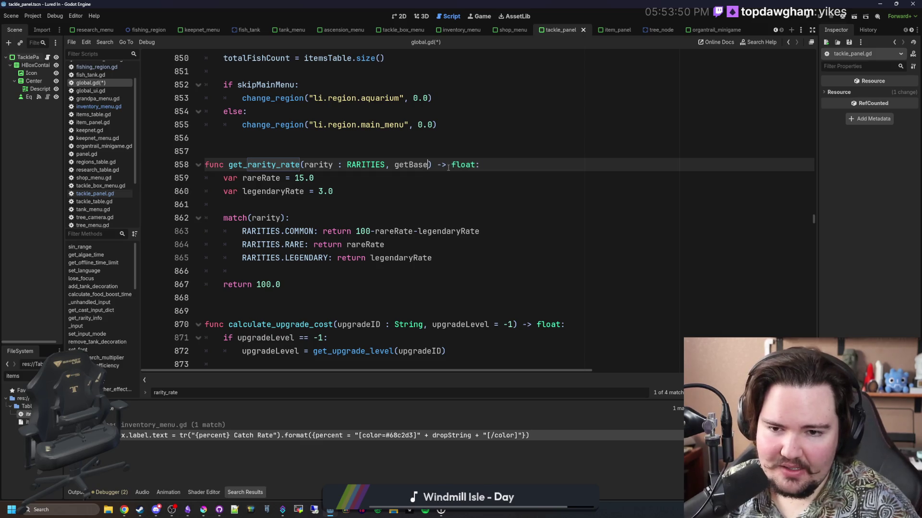
pyautogui.write(' : bool = true')
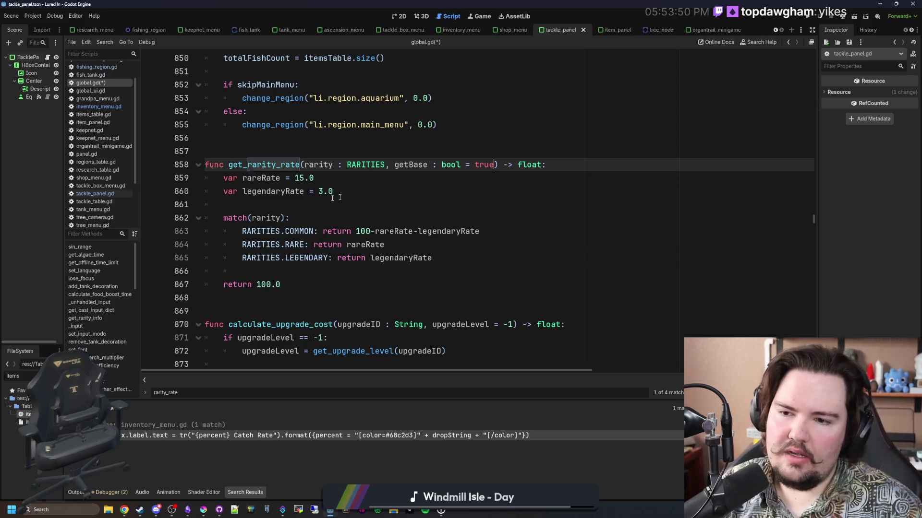
pyautogui.click(391, 192)
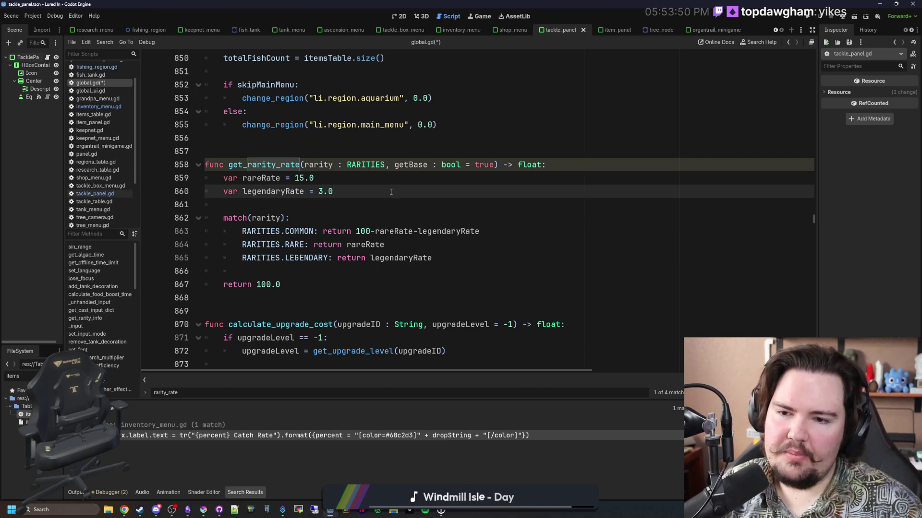
pyautogui.press('Return')
pyautogui.press('Return')
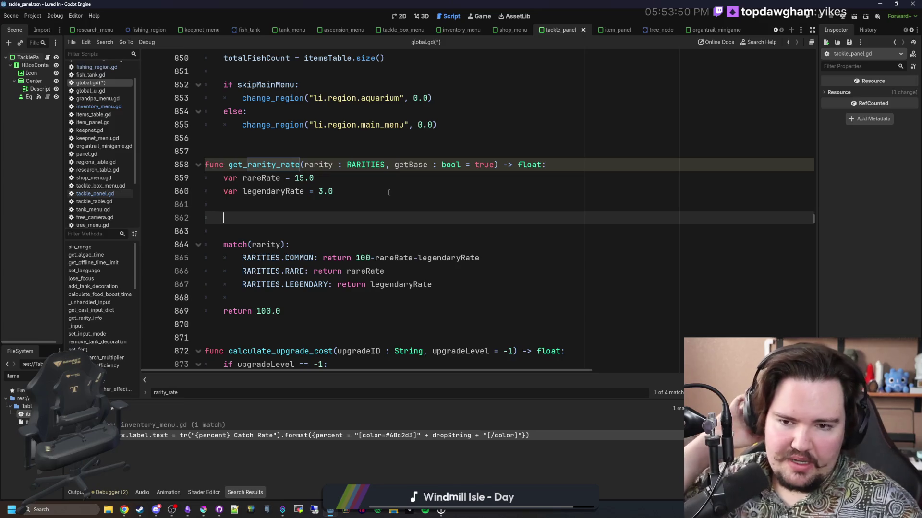
# - Add an if !getBase: block containing rareRate and legendaryRate multiplier lines
pyautogui.write('if !get')
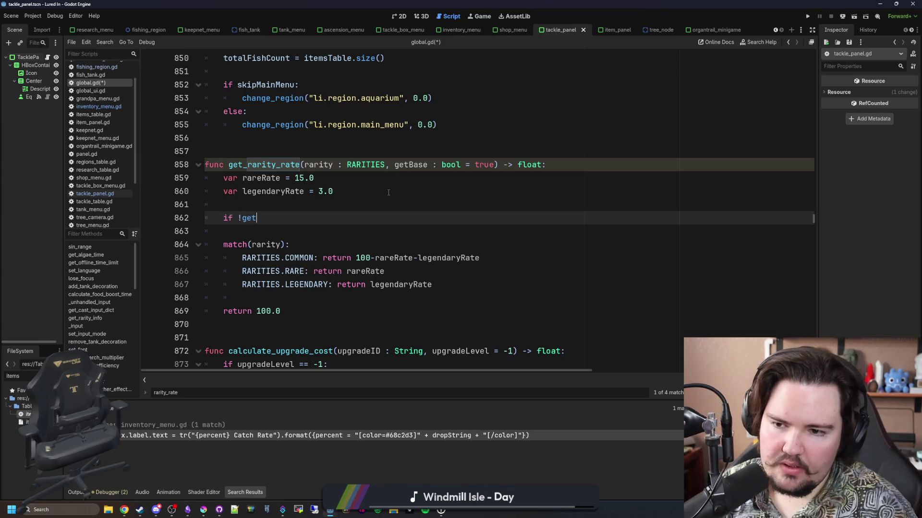
pyautogui.write('Base:')
pyautogui.press('Return')
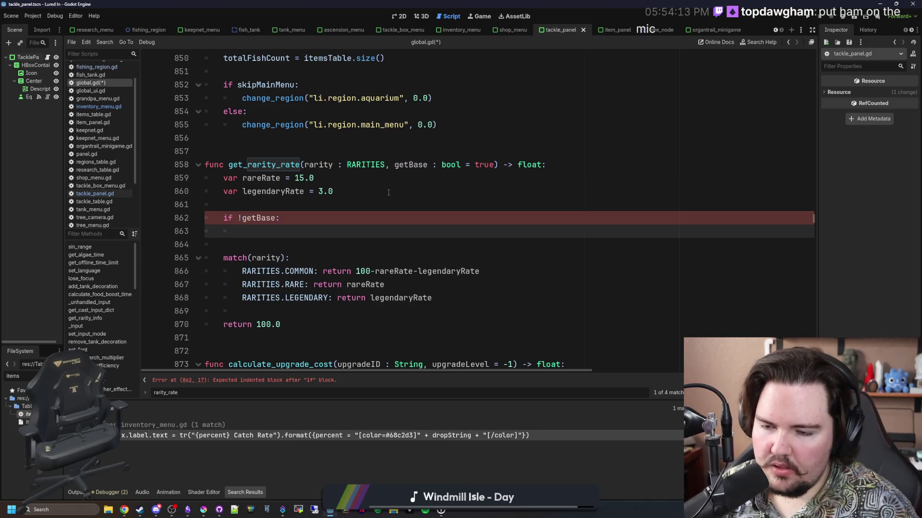
pyautogui.write('rareRare')
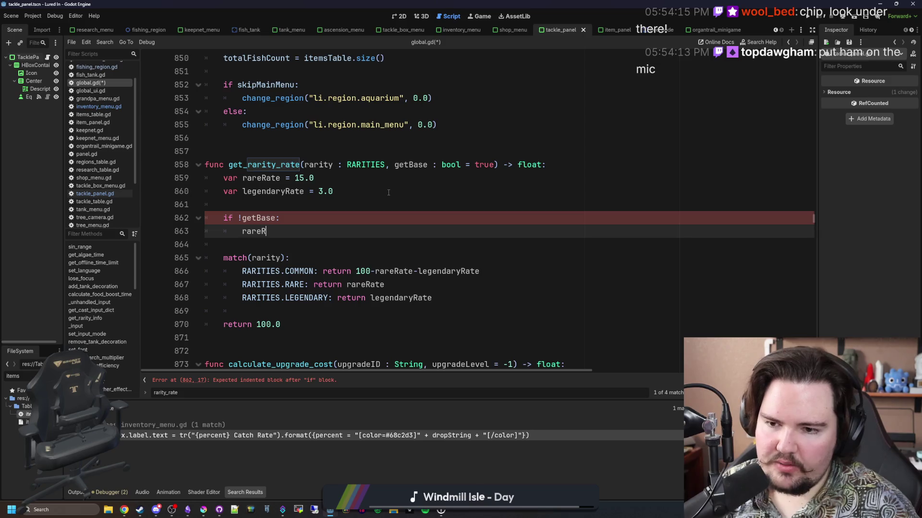
pyautogui.press('BackSpace')
pyautogui.press('BackSpace')
pyautogui.write('te')
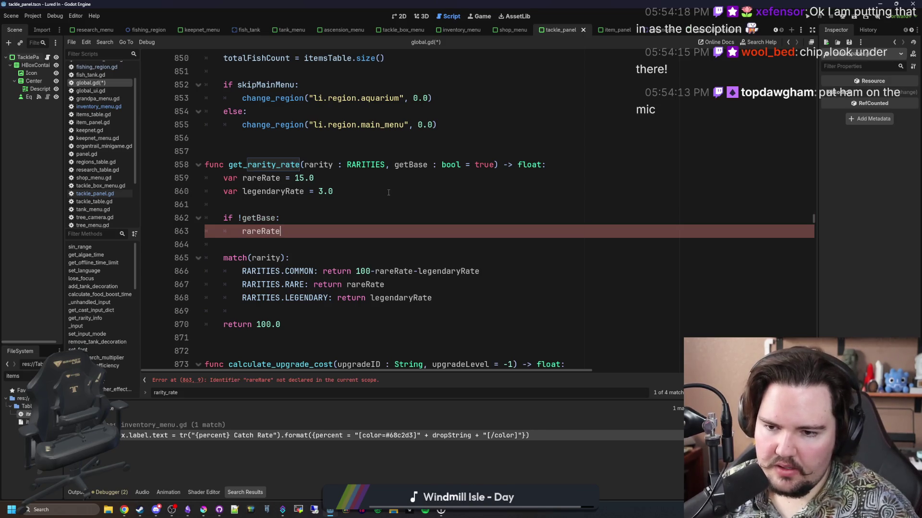
pyautogui.press('Return')
pyautogui.write('legendary')
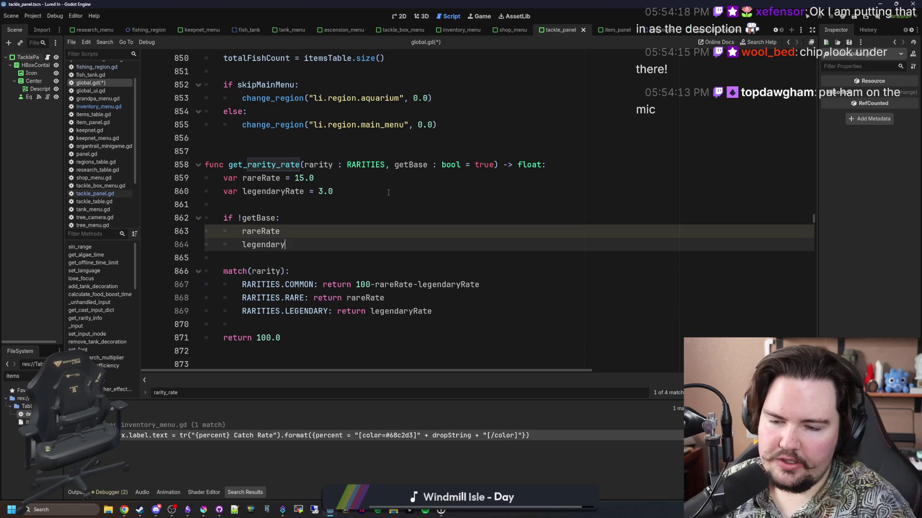
pyautogui.write('Rate *= ')
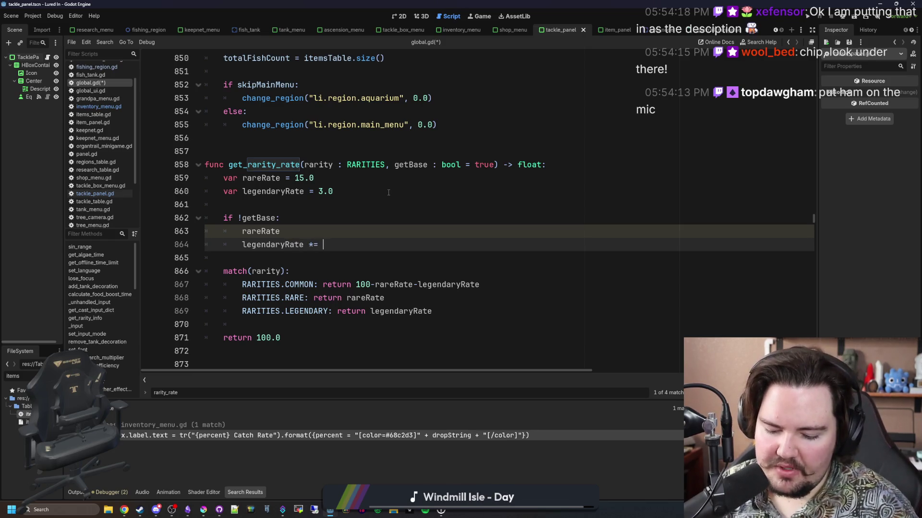
pyautogui.write('Global.')
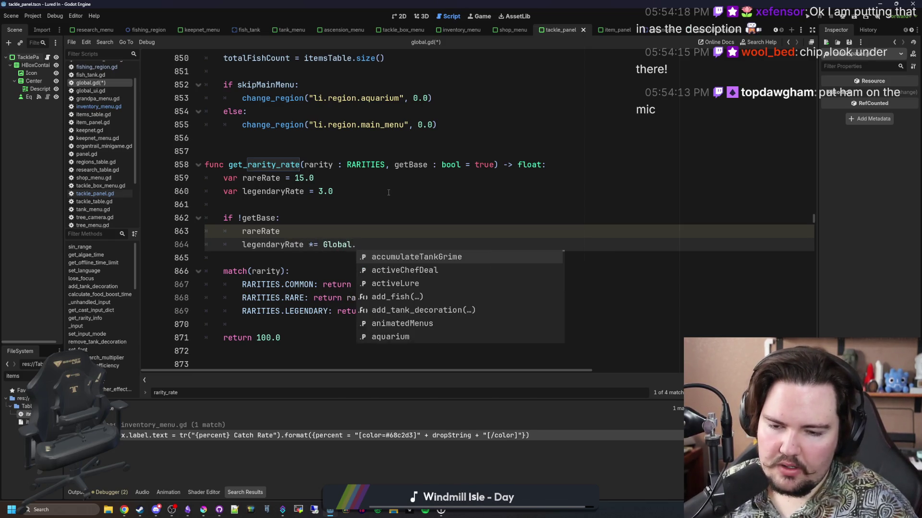
pyautogui.write('get_rese')
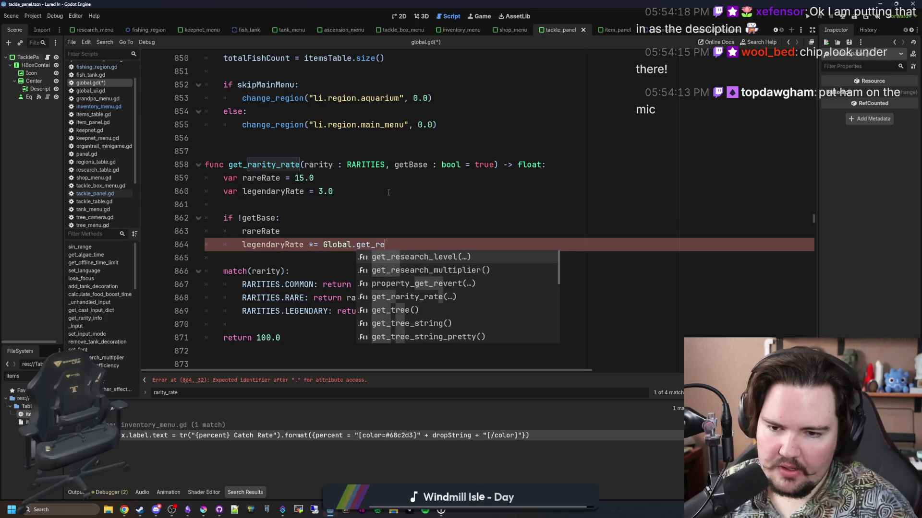
pyautogui.press('Return')
pyautogui.press('BackSpace')
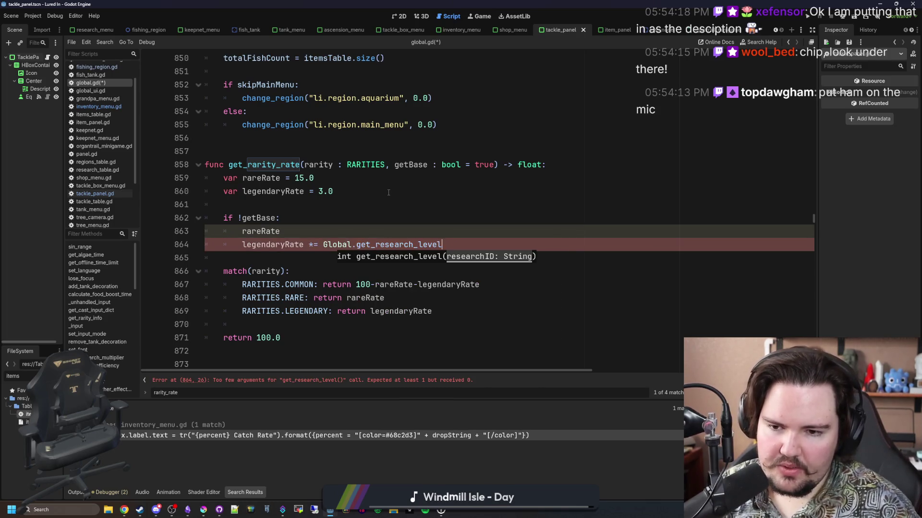
pyautogui.hotkey('ctrl', 'BackSpace')
pyautogui.press('BackSpace')
pyautogui.press('BackSpace')
pyautogui.press('BackSpace')
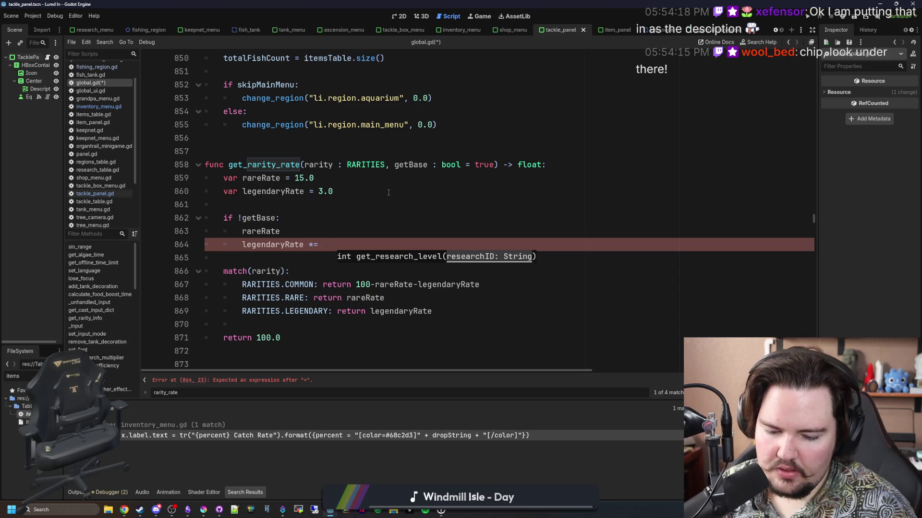
# - Wrap those lines in an if Global.activeLure == "li.lure.special_lure": check with a print statement
pyautogui.press('Up')
pyautogui.press('Up')
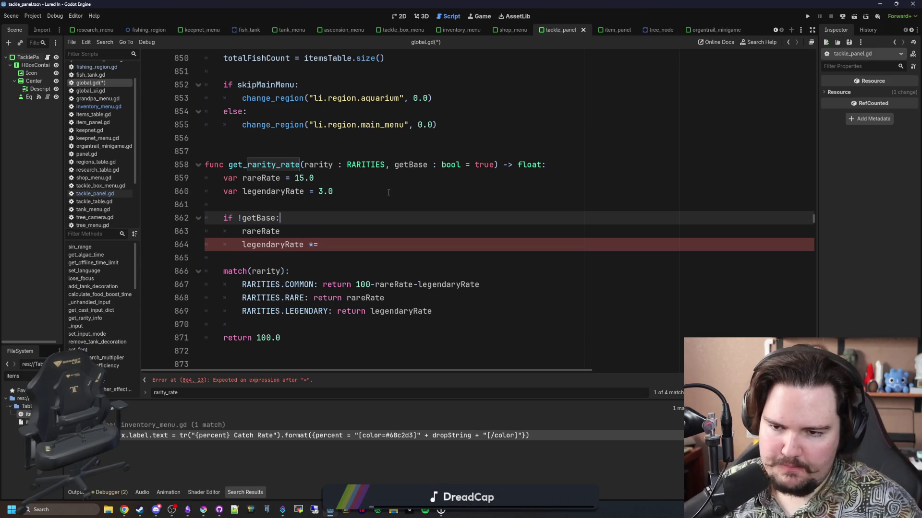
pyautogui.press('Return')
pyautogui.write('if Gl')
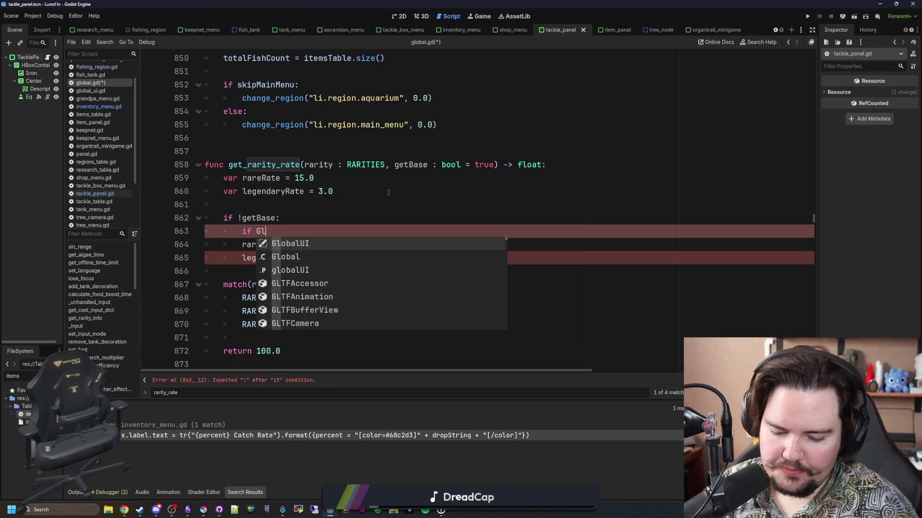
pyautogui.write('obal.activeL')
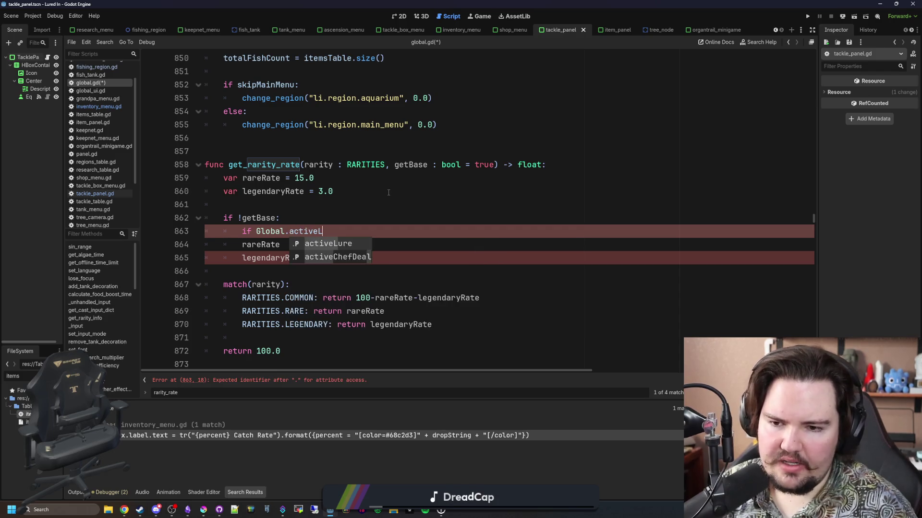
pyautogui.write('ure == "li.lure.')
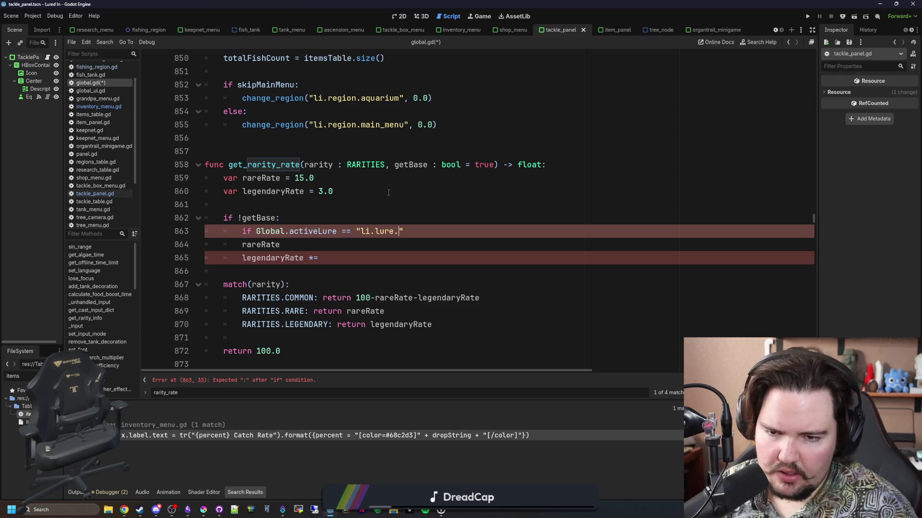
pyautogui.write('special_lure"')
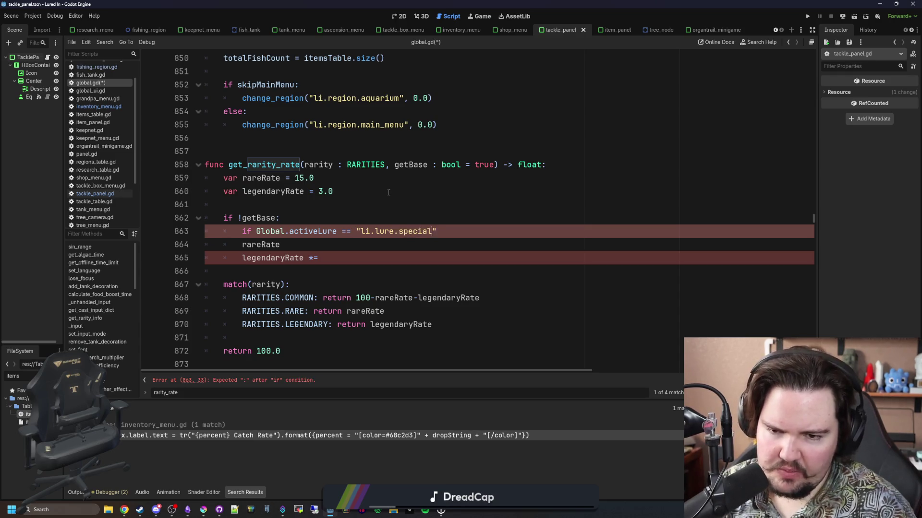
pyautogui.write(':')
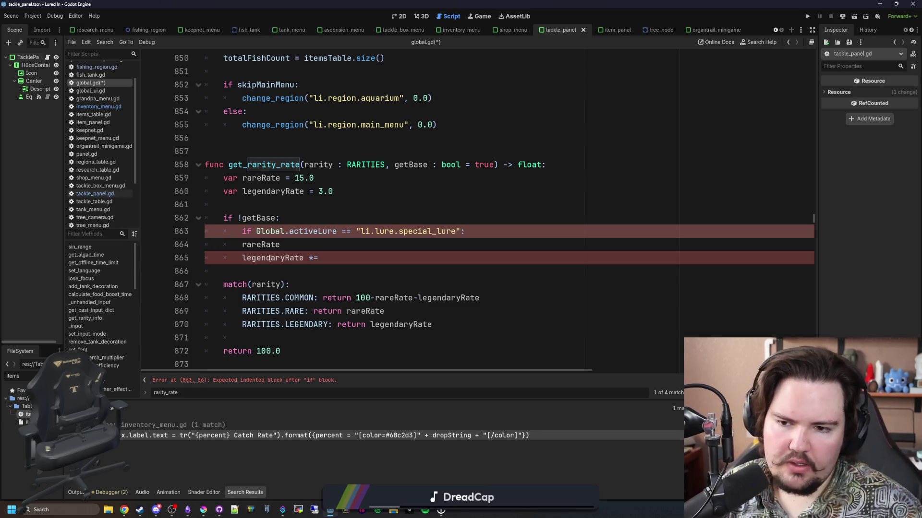
pyautogui.moveTo(207, 244); pyautogui.dragTo(336, 258)
pyautogui.press('Tab')
pyautogui.click(515, 234)
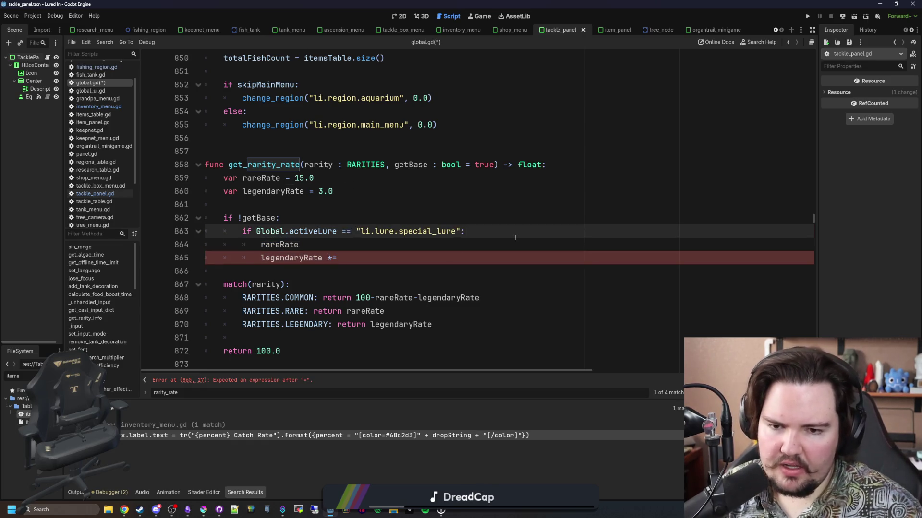
pyautogui.press('Return')
pyautogui.write('priun')
pyautogui.press('BackSpace')
pyautogui.press('BackSpace')
pyautogui.write('nt9"')
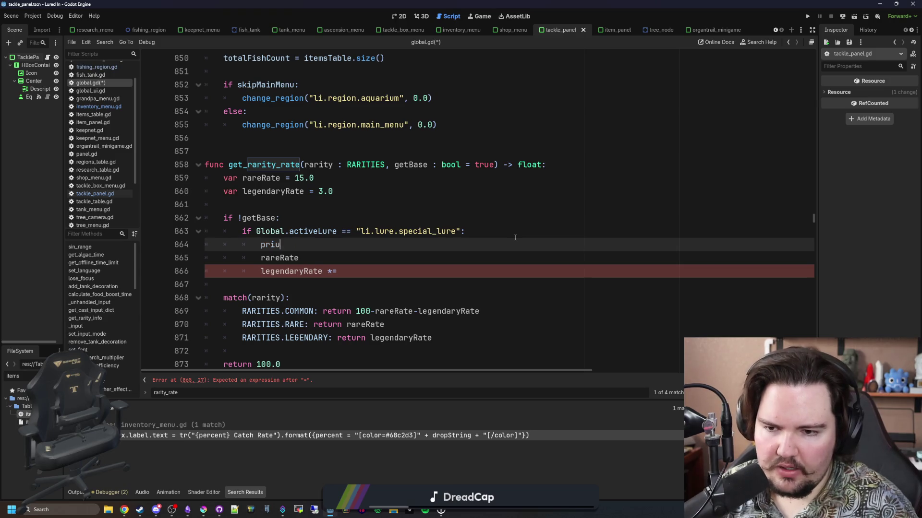
pyautogui.press('BackSpace')
pyautogui.press('BackSpace')
pyautogui.write('("x')
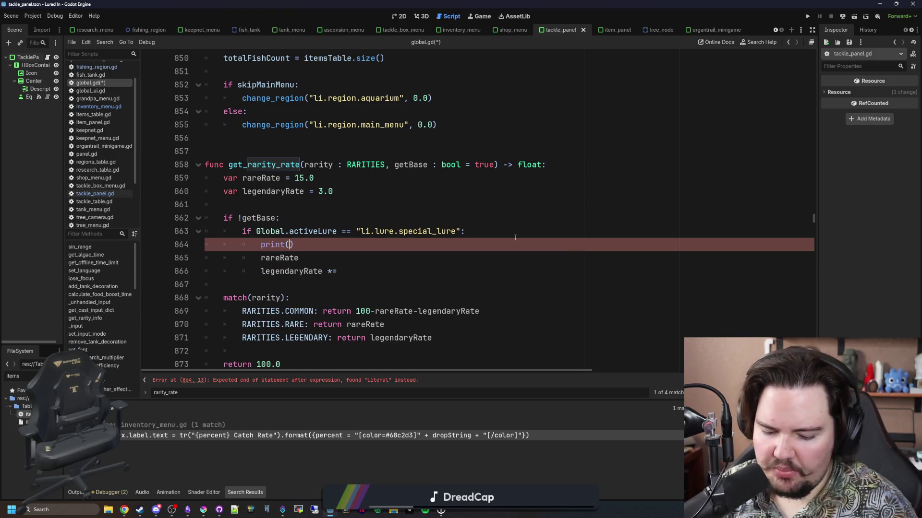
pyautogui.write('efensor')
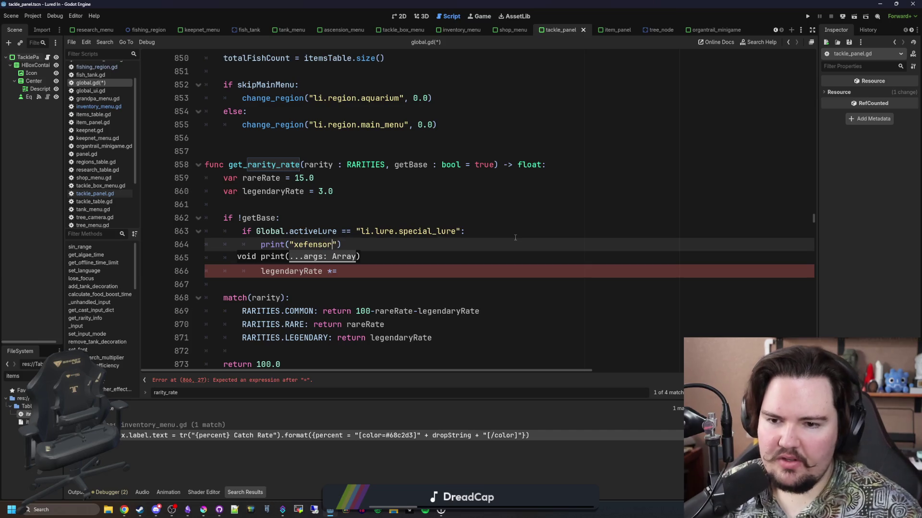
# - Multiply both rareRate and legendaryRate by 2.0 under the lure check and save global.gd
pyautogui.press('End')
pyautogui.press('Return')
pyautogui.write('rareRate *=')
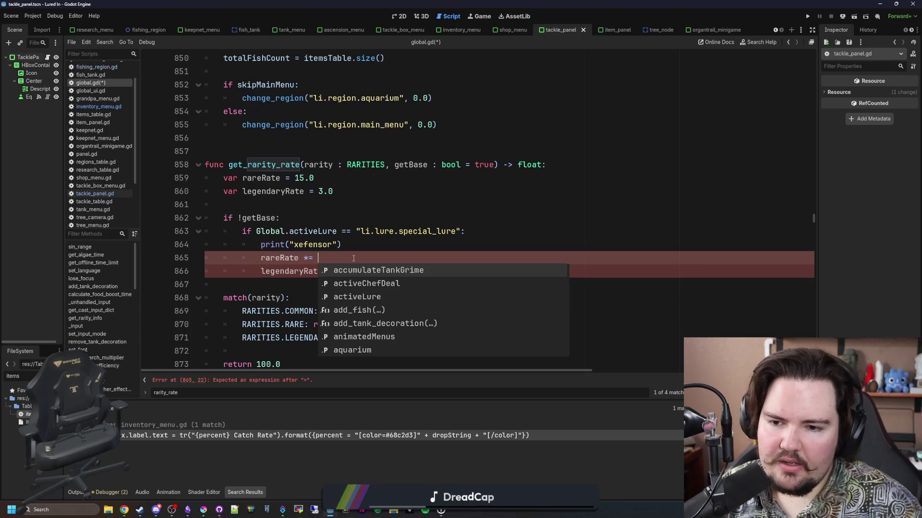
pyautogui.press('Escape')
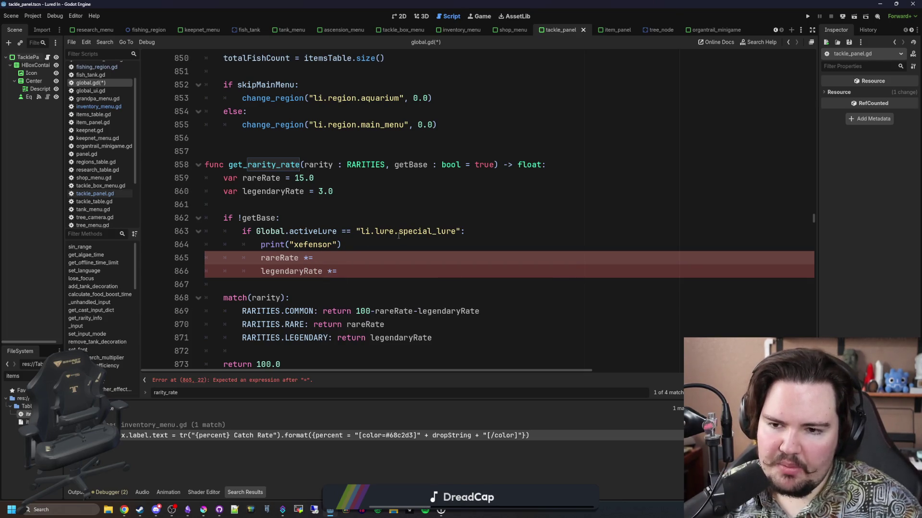
pyautogui.write('2.0')
pyautogui.press('Down')
pyautogui.press('End')
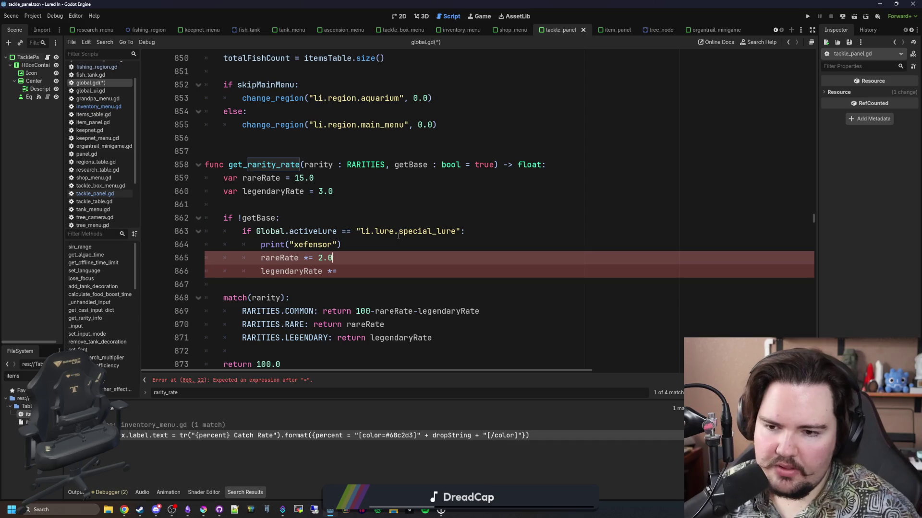
pyautogui.write(' 2.0')
pyautogui.click(398, 240)
pyautogui.click(323, 209)
pyautogui.hotkey('ctrl', 's')
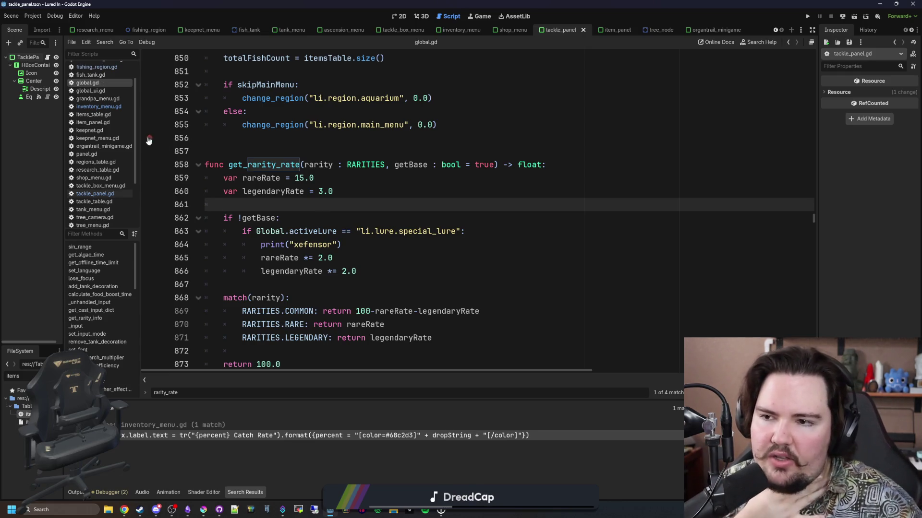
# - Open fishing_region.gd and search it for choose_fish
pyautogui.click(115, 70)
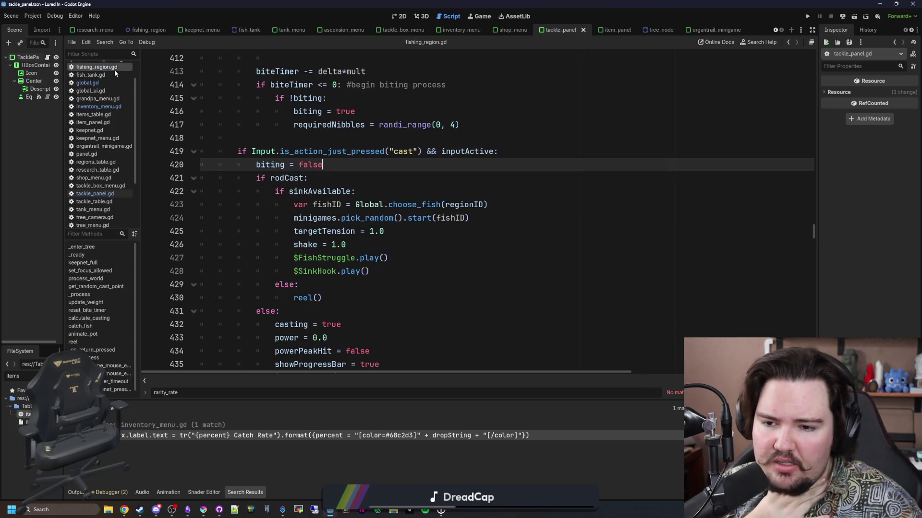
pyautogui.click(453, 259)
pyautogui.hotkey('ctrl', 'f')
pyautogui.write('ge')
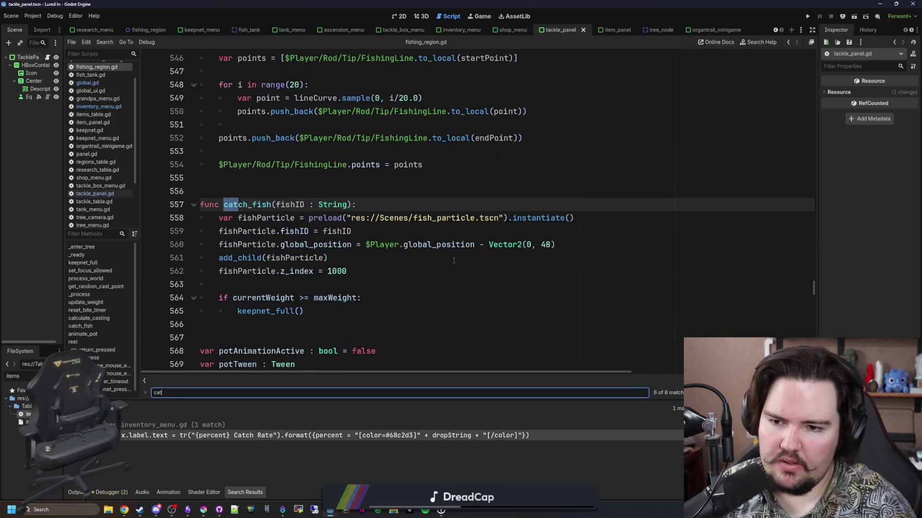
pyautogui.write('t_fis')
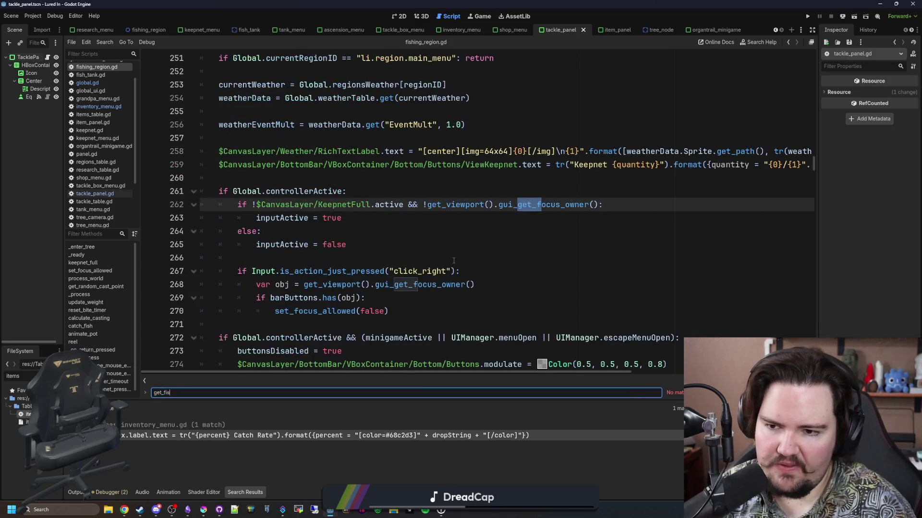
pyautogui.press('BackSpace')
pyautogui.press('BackSpace')
pyautogui.press('BackSpace')
pyautogui.write('catch+-')
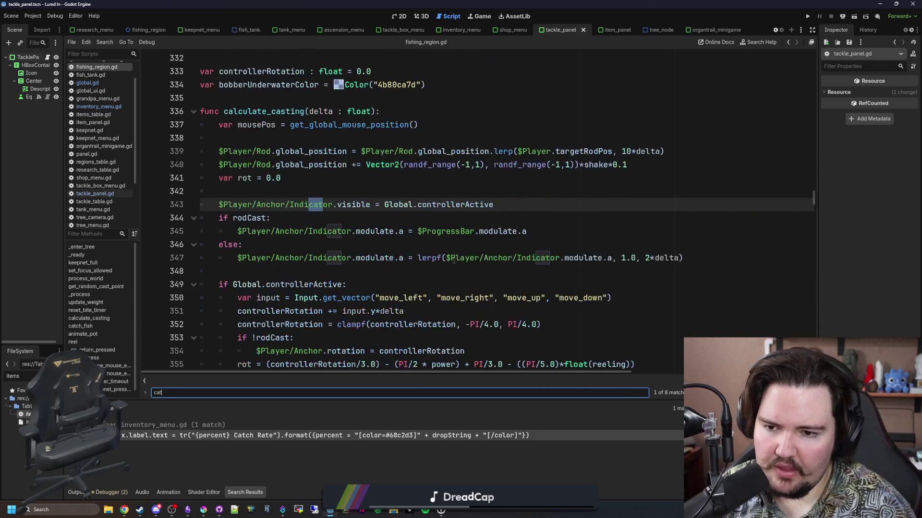
pyautogui.press('BackSpace')
pyautogui.press('BackSpace')
pyautogui.press('BackSpace')
pyautogui.write('choose_fish')
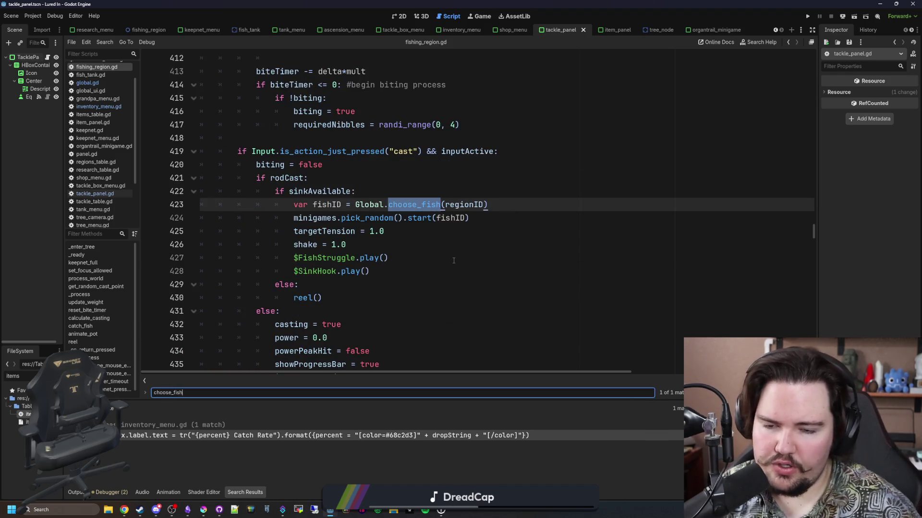
# - Jump from the choose_fish call to its definition in global.gd
pyautogui.click(454, 260)
pyautogui.click(423, 207)
pyautogui.keyDown('ctrl'); pyautogui.click(423, 206); pyautogui.keyUp('ctrl')
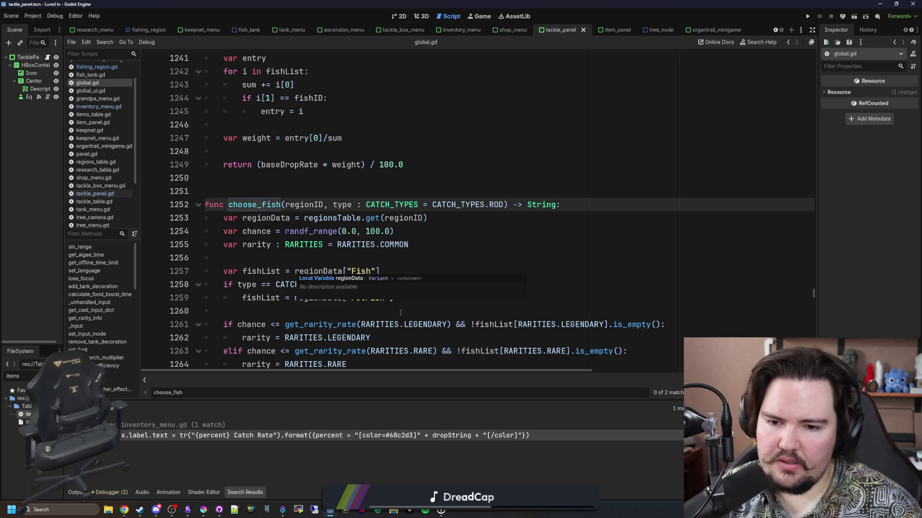
pyautogui.moveTo(295, 326)
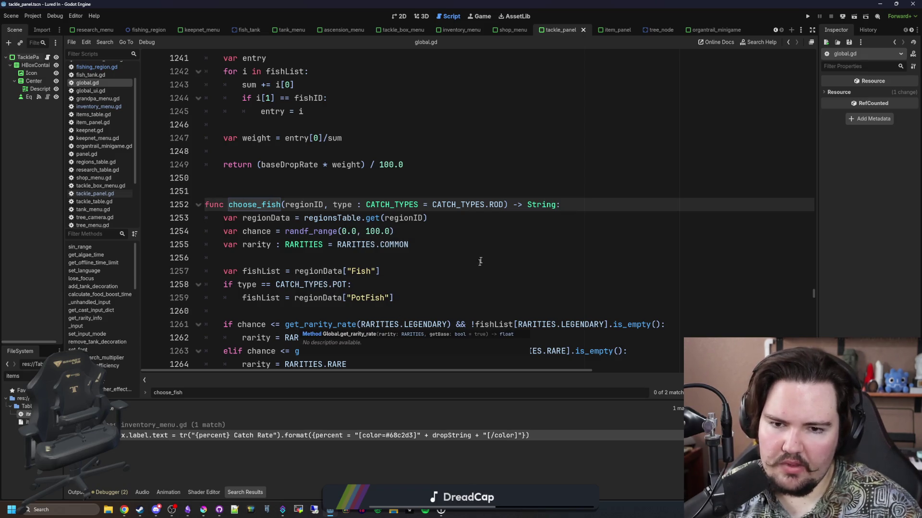
# - Add the parameter getBase : bool = true to choose_fish's signature
pyautogui.click(504, 205)
pyautogui.write(', getBase : bool = true')
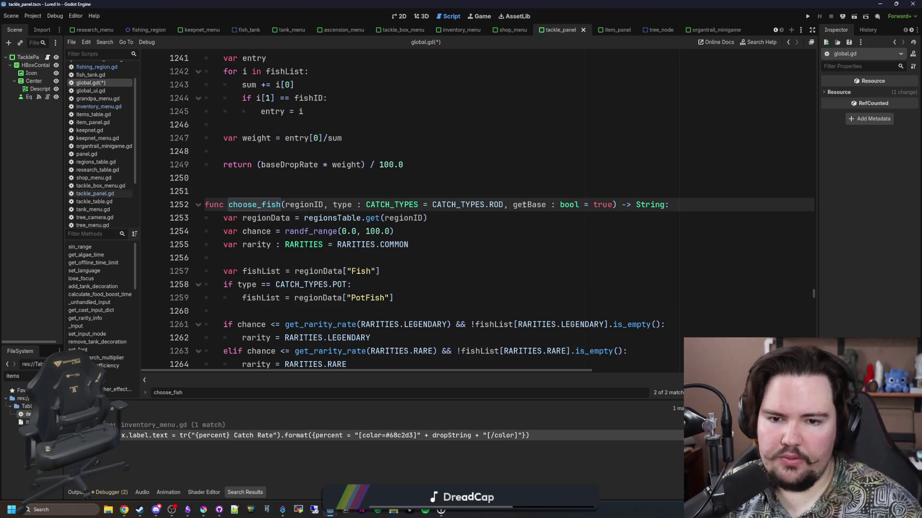
pyautogui.click(524, 204)
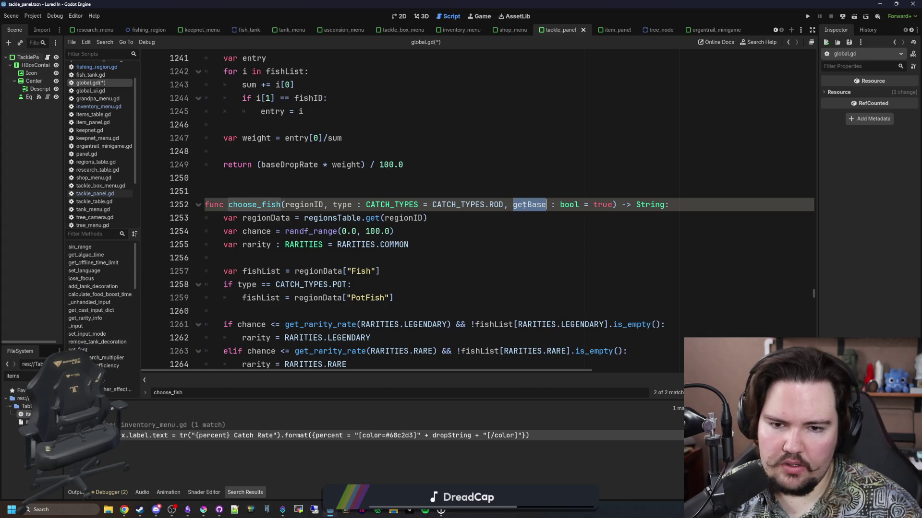
pyautogui.scroll(-1, 523, 205)
# - Pass getBase to both the LEGENDARY and RARE get_rarity_rate calls and save global.gd
pyautogui.click(446, 285)
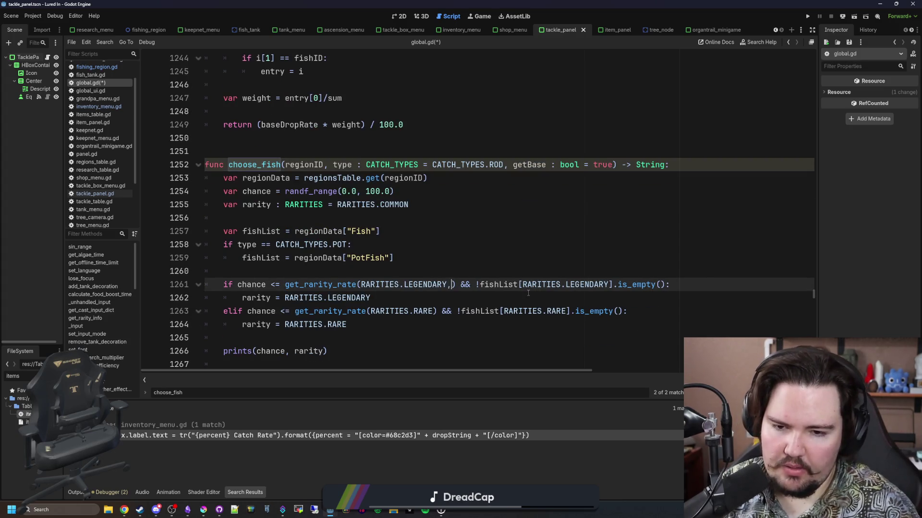
pyautogui.write(', getBase')
pyautogui.click(433, 311)
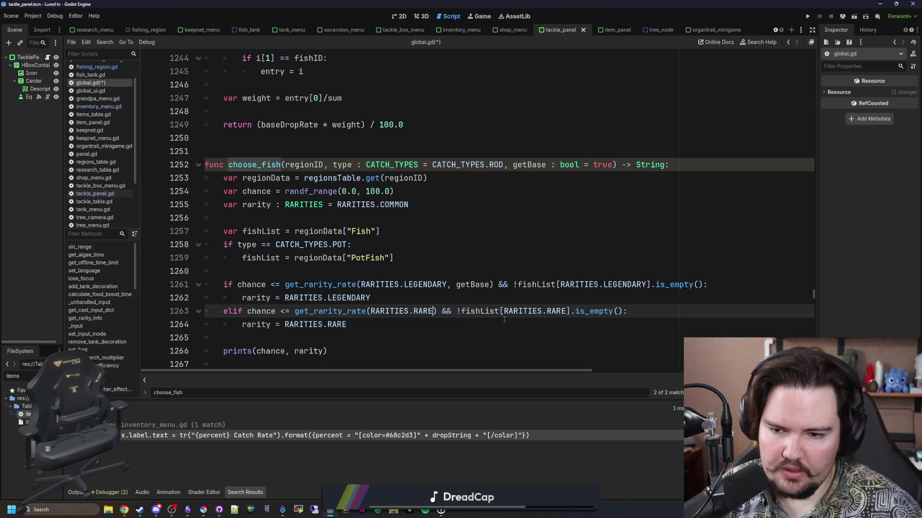
pyautogui.write(', getBase')
pyautogui.scroll(-3, 396, 267)
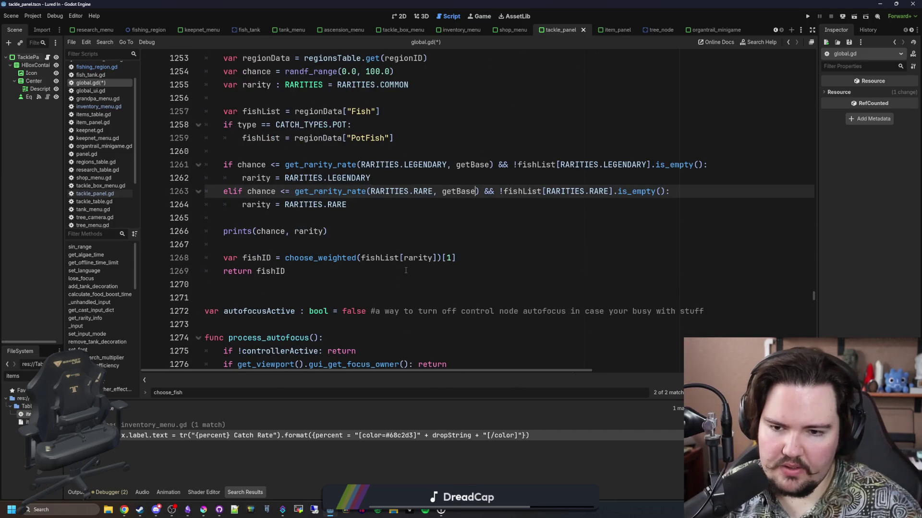
pyautogui.scroll(2, 436, 311)
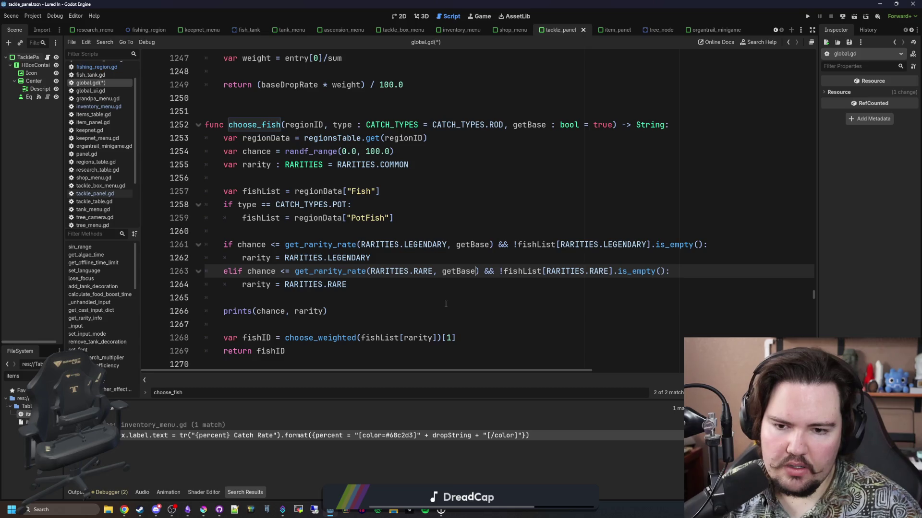
pyautogui.click(407, 228)
pyautogui.hotkey('ctrl', 's')
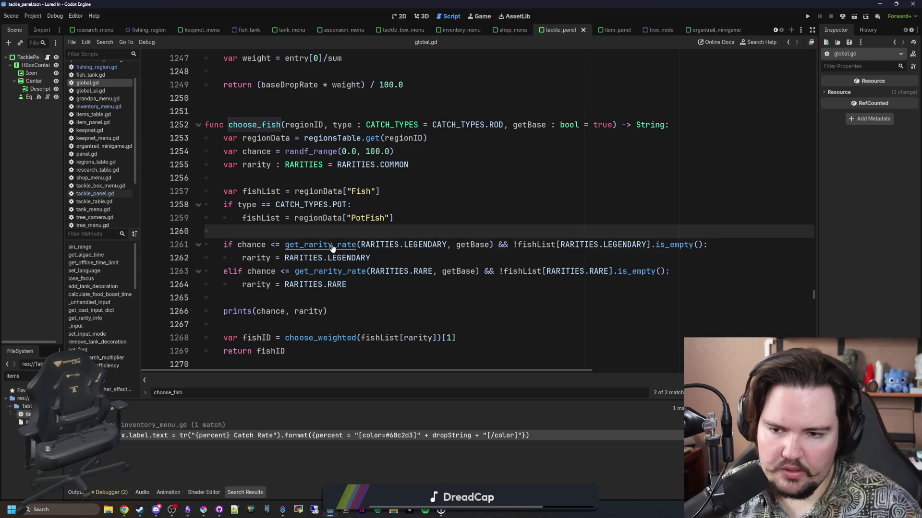
pyautogui.hotkey('alt', 'Left')
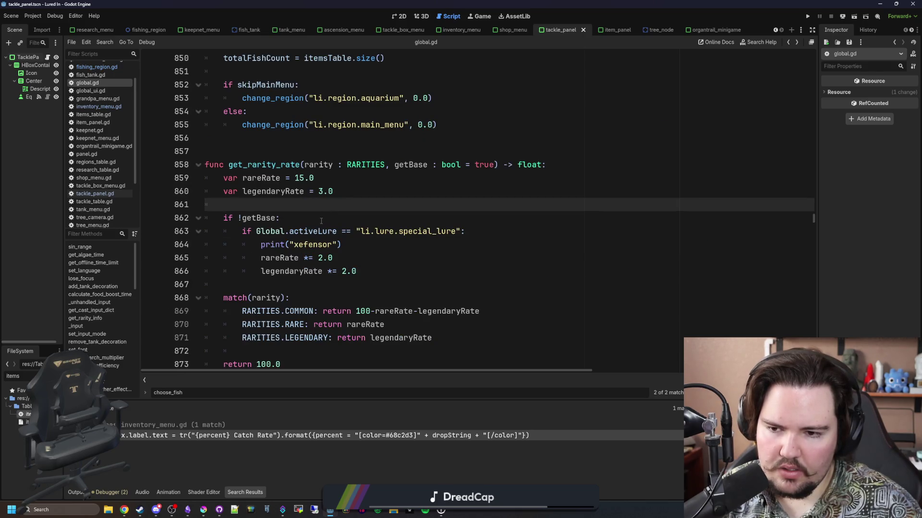
# - Add false after regionID in fishing_region.gd's choose_fish call and save the script
pyautogui.hotkey('alt', 'Left')
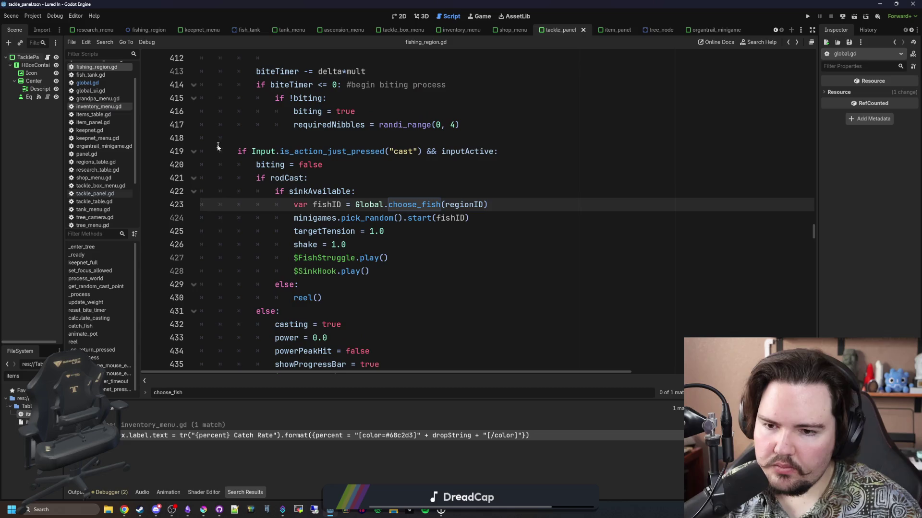
pyautogui.click(400, 234)
pyautogui.click(486, 205)
pyautogui.write(', false')
pyautogui.click(497, 178)
pyautogui.hotkey('ctrl', 's')
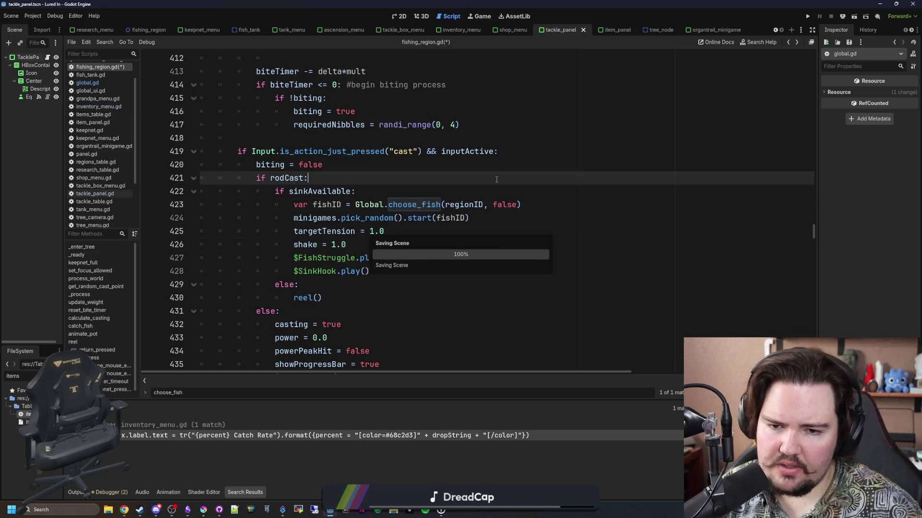
# - Return to choose_fish in global.gd and look over its code
pyautogui.keyDown('ctrl'); pyautogui.click(418, 209); pyautogui.keyUp('ctrl')
pyautogui.click(299, 164)
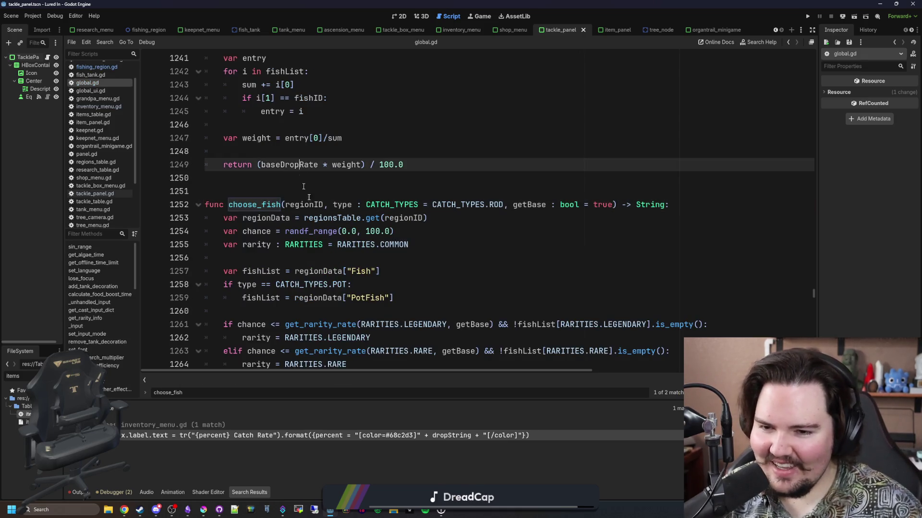
pyautogui.press('Down')
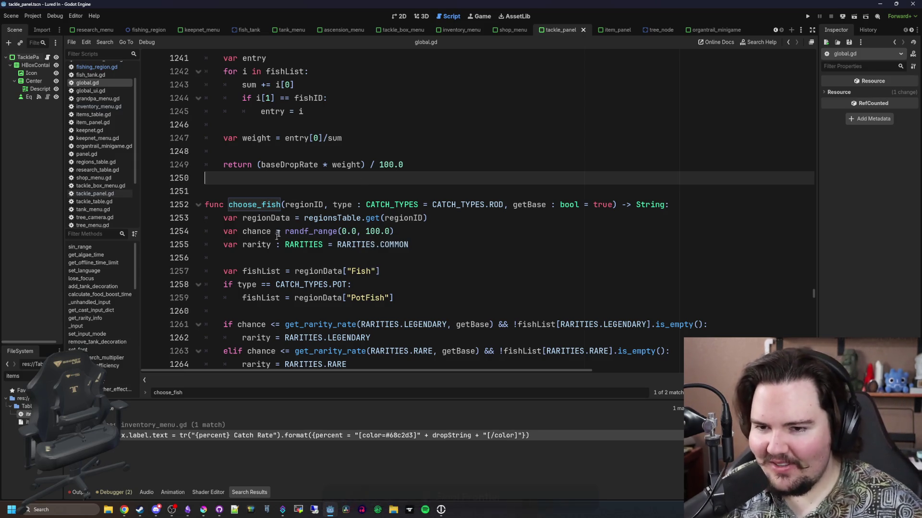
pyautogui.press('Down')
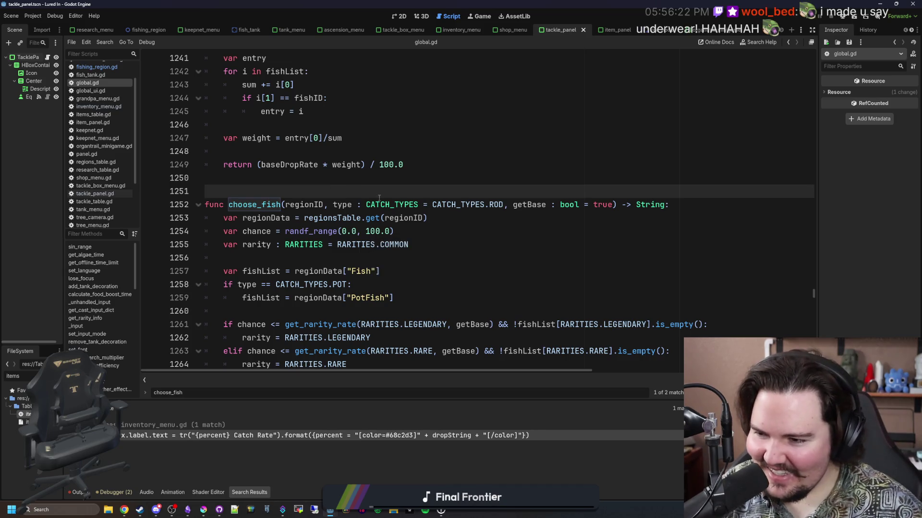
pyautogui.press('Down')
pyautogui.press('Down')
pyautogui.press('Down')
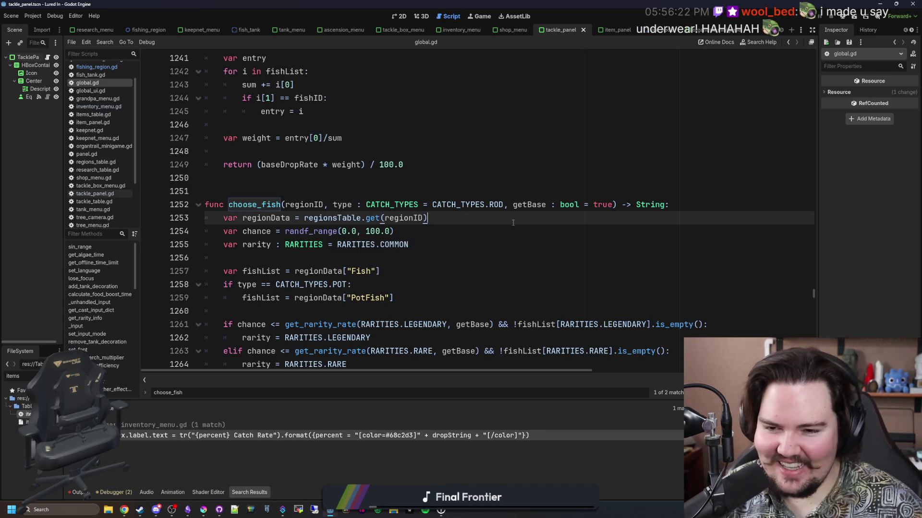
pyautogui.press('Up')
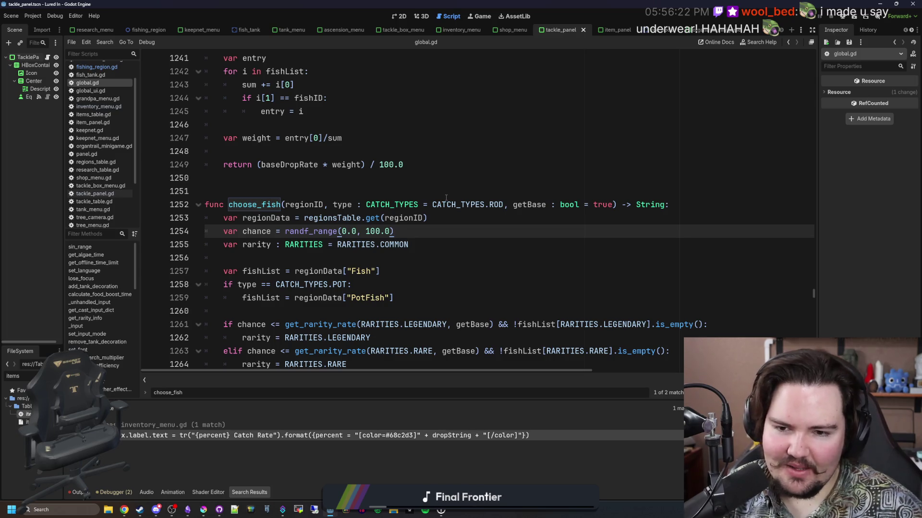
pyautogui.scroll(-1, 420, 270)
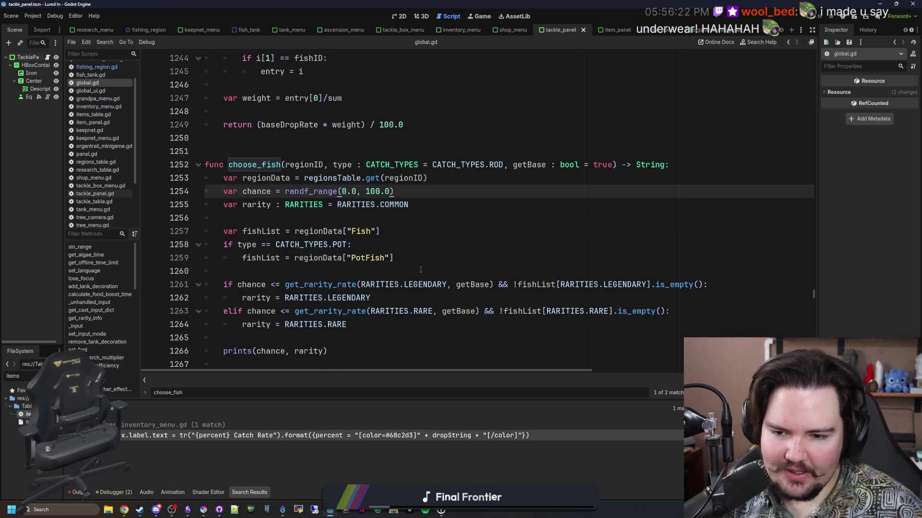
pyautogui.scroll(-3, 445, 259)
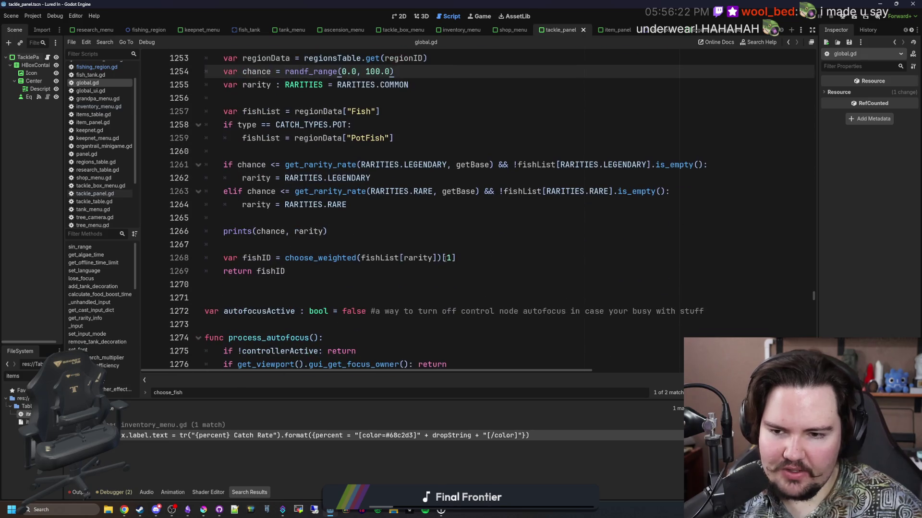
pyautogui.scroll(5, 394, 226)
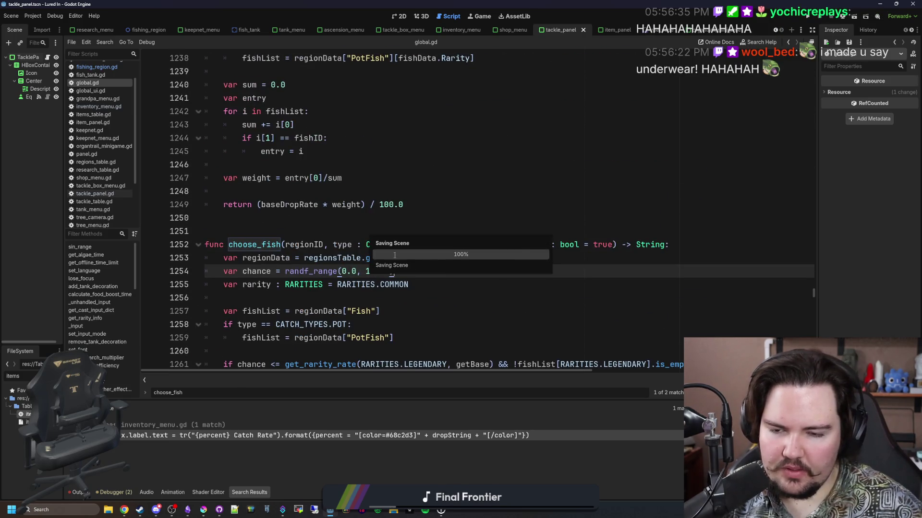
# - Run the project and view the line 423 choose_fish call flagged with the CATCH_TYPES error
pyautogui.press('Up')
pyautogui.press('Up')
pyautogui.press('Up')
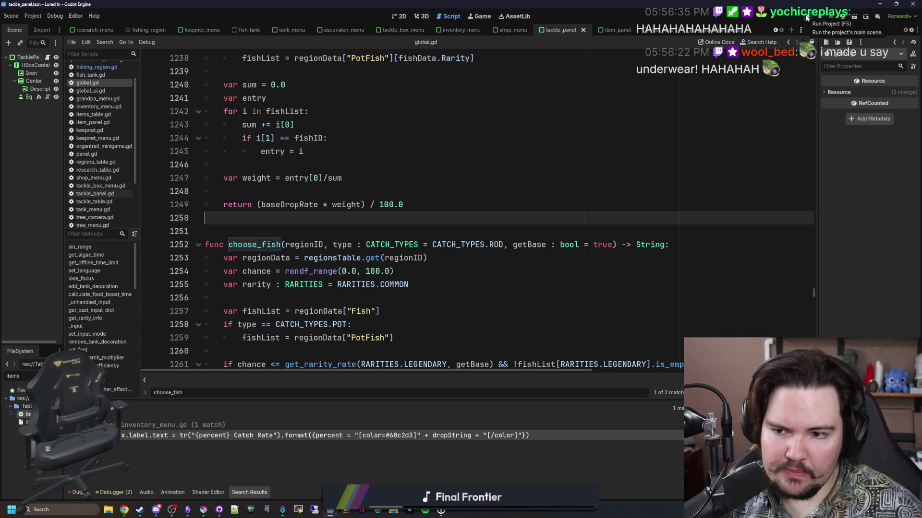
pyautogui.click(806, 18)
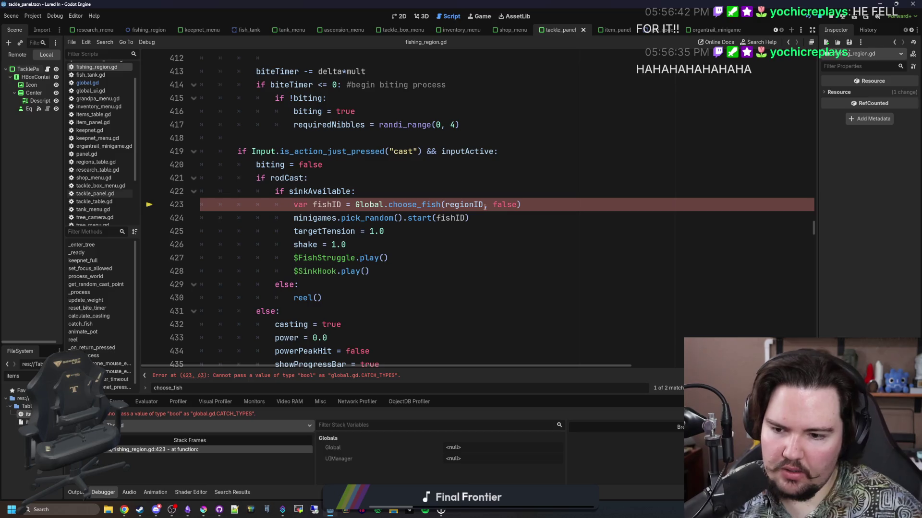
pyautogui.click(475, 242)
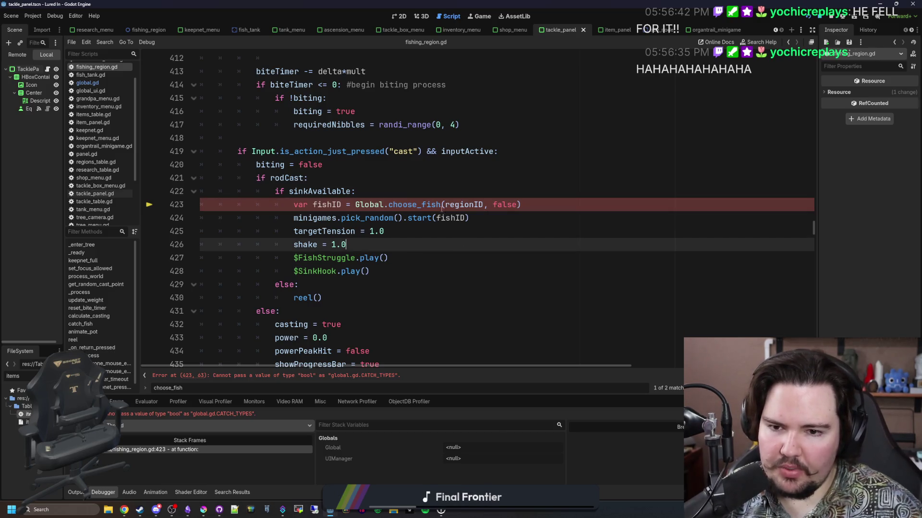
pyautogui.scroll(1, 473, 251)
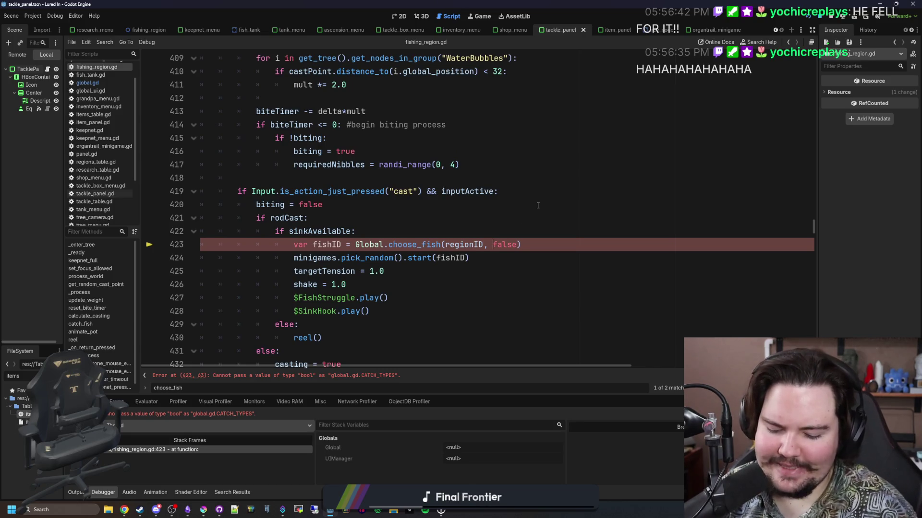
pyautogui.click(469, 248)
# - Insert Global.CATCH_TYPE.ROD before false in the line 423 choose_fish call, save, and relaunch
pyautogui.write('Global.CAT')
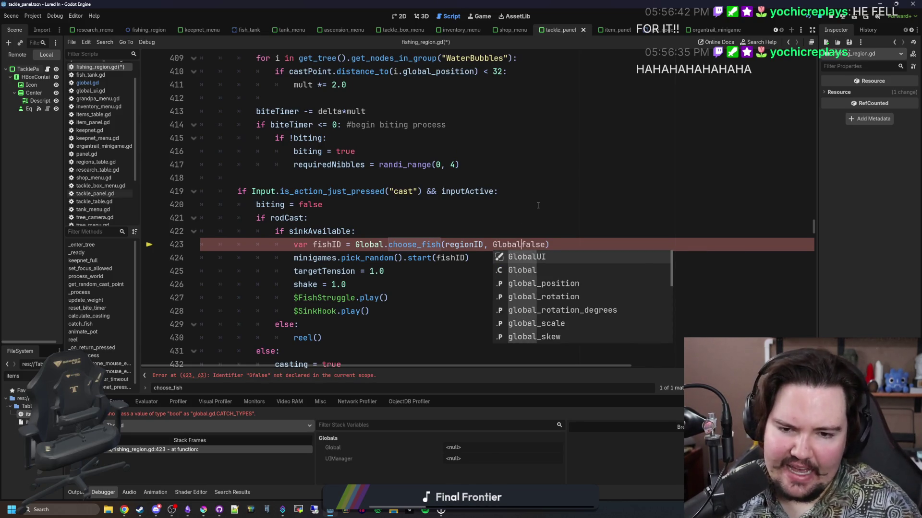
pyautogui.write('Ch-T')
pyautogui.press('BackSpace')
pyautogui.press('BackSpace')
pyautogui.press('BackSpace')
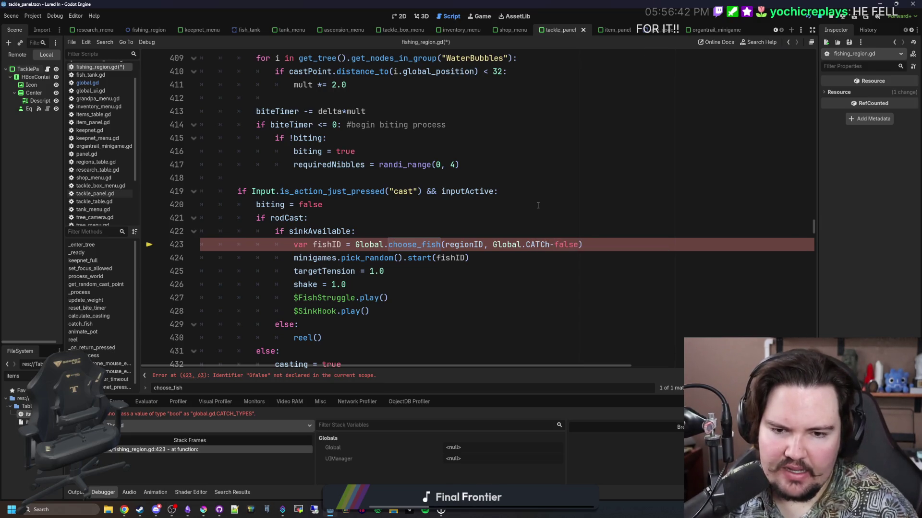
pyautogui.write('ROD,')
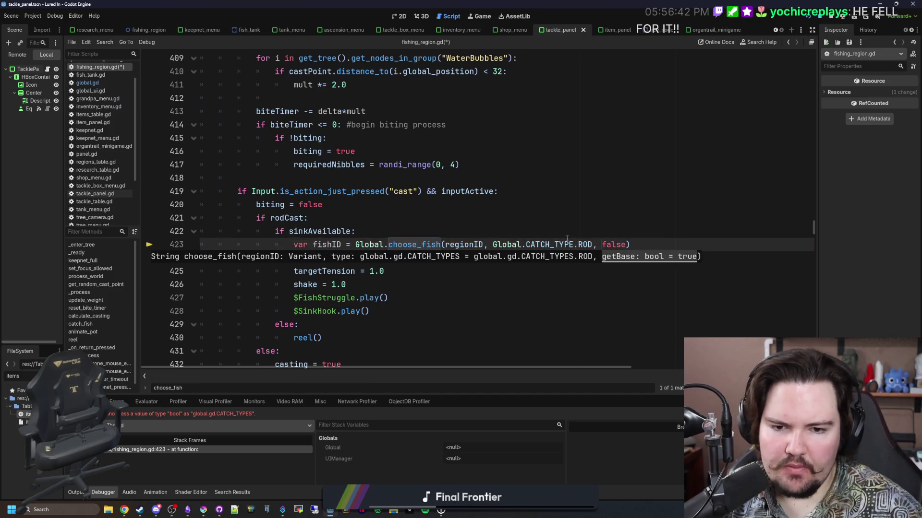
pyautogui.press('Up')
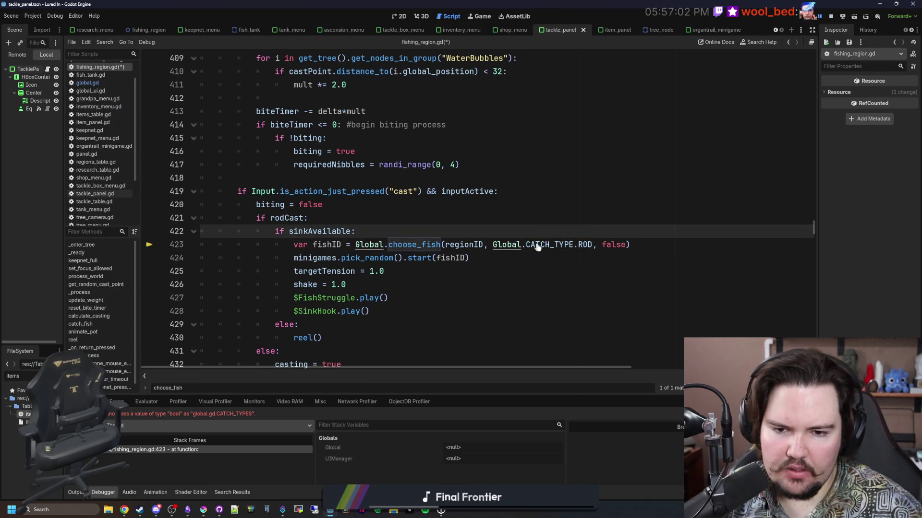
pyautogui.click(527, 245)
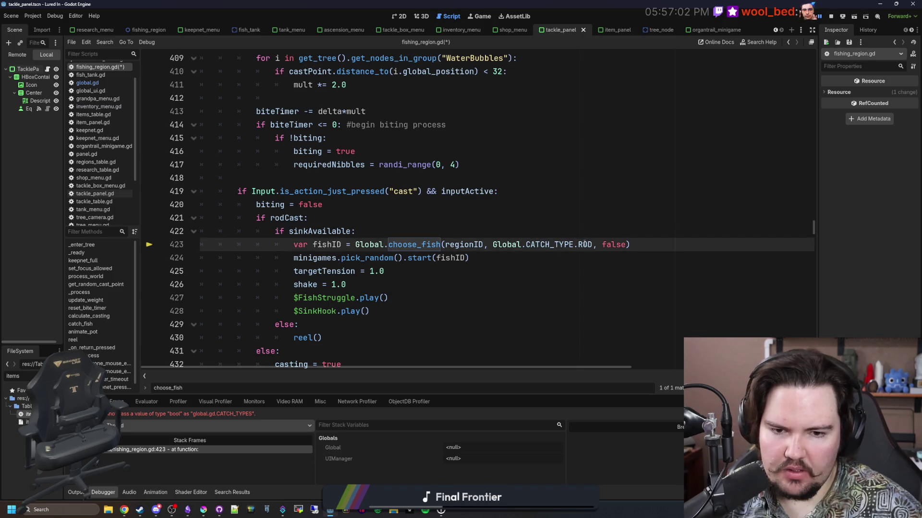
pyautogui.click(482, 233)
pyautogui.hotkey('ctrl', 's')
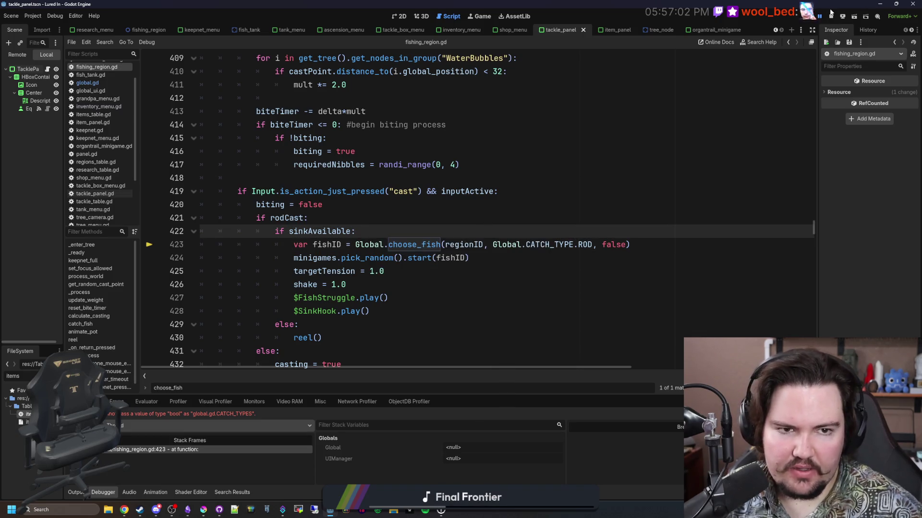
pyautogui.click(825, 16)
pyautogui.click(808, 18)
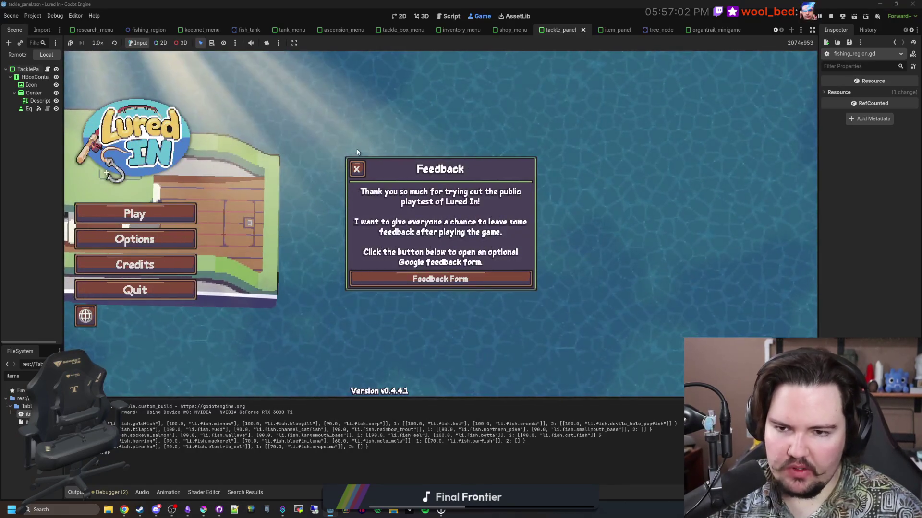
# - Start playing, check the Special Lure research item, and travel free to the Pond
pyautogui.click(354, 166)
pyautogui.click(168, 214)
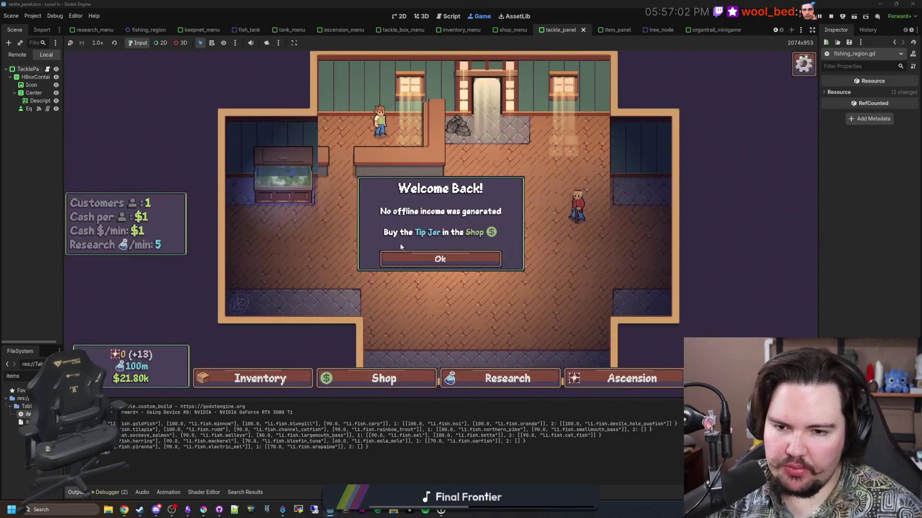
pyautogui.click(439, 259)
pyautogui.click(504, 378)
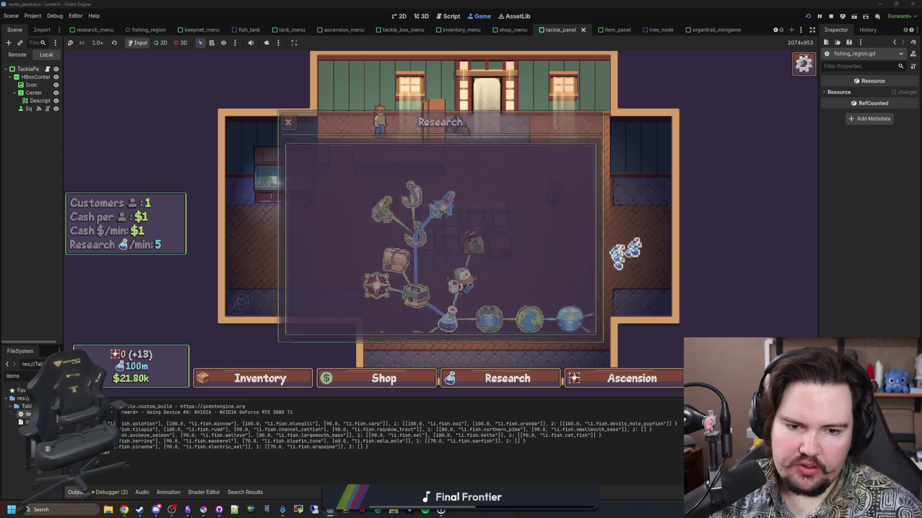
pyautogui.click(618, 250)
pyautogui.click(582, 191)
pyautogui.click(554, 165)
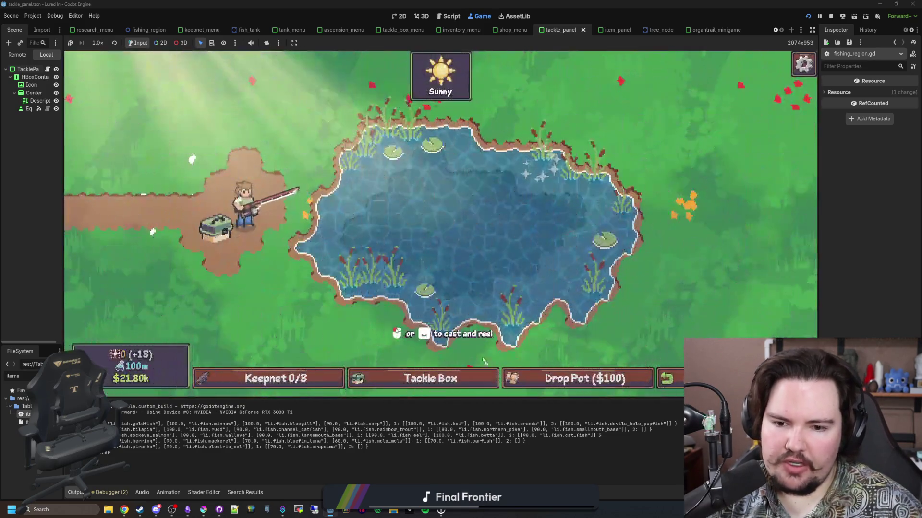
# - Equip the Special Lure from the tackle box, cast across the pond and reel in
pyautogui.click(430, 378)
pyautogui.scroll(-1, 512, 260)
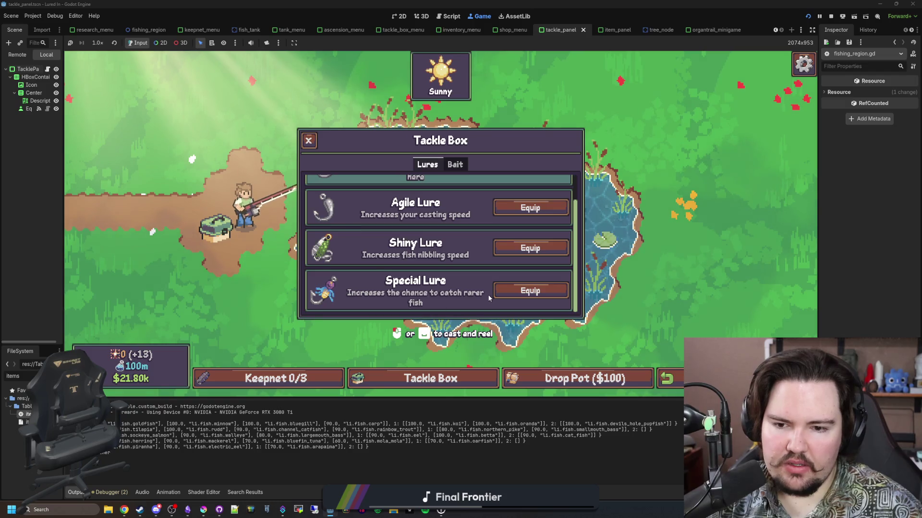
pyautogui.click(529, 290)
pyautogui.click(445, 220)
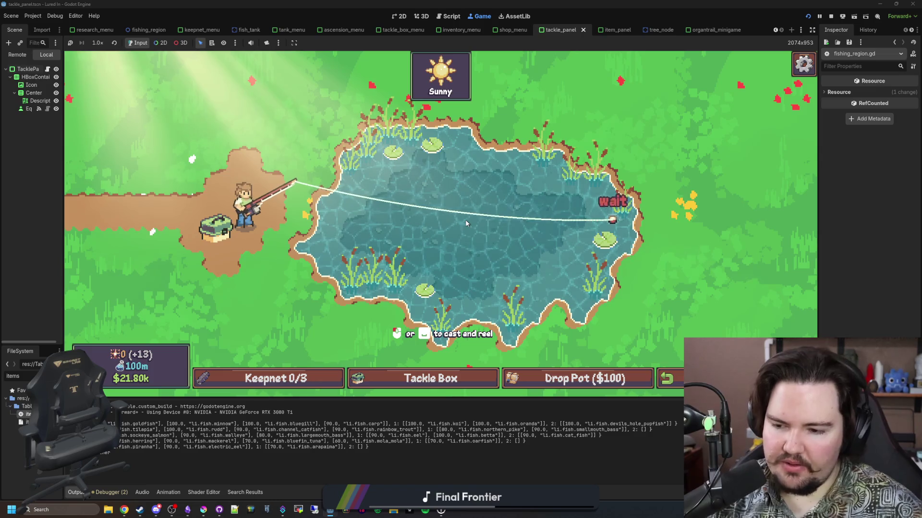
pyautogui.click(563, 262)
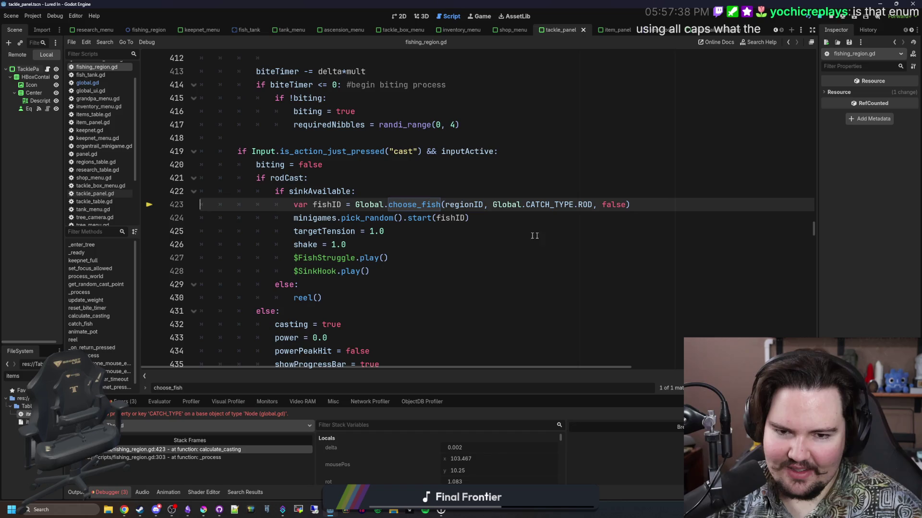
# - Change line 423 to pass Global.CATCH_TYPES.ROD and save the script with Ctrl+S
pyautogui.click(554, 222)
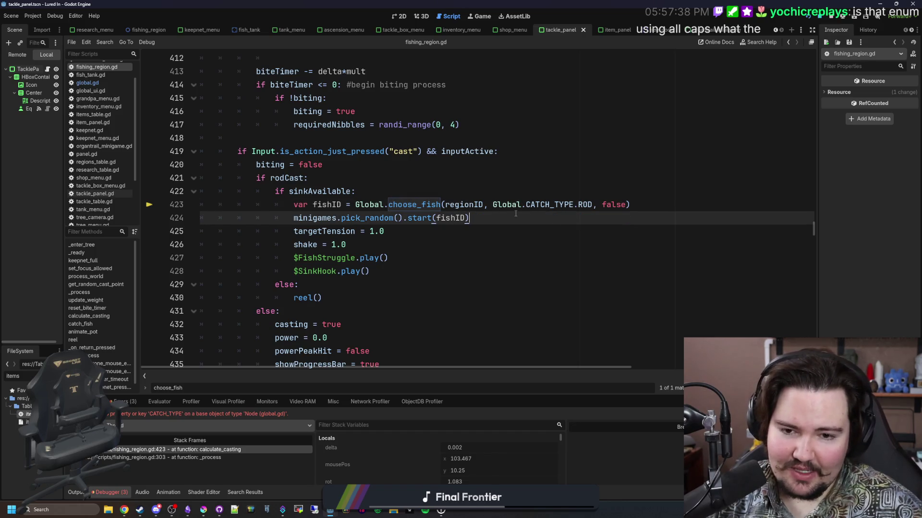
pyautogui.click(576, 204)
pyautogui.write('S')
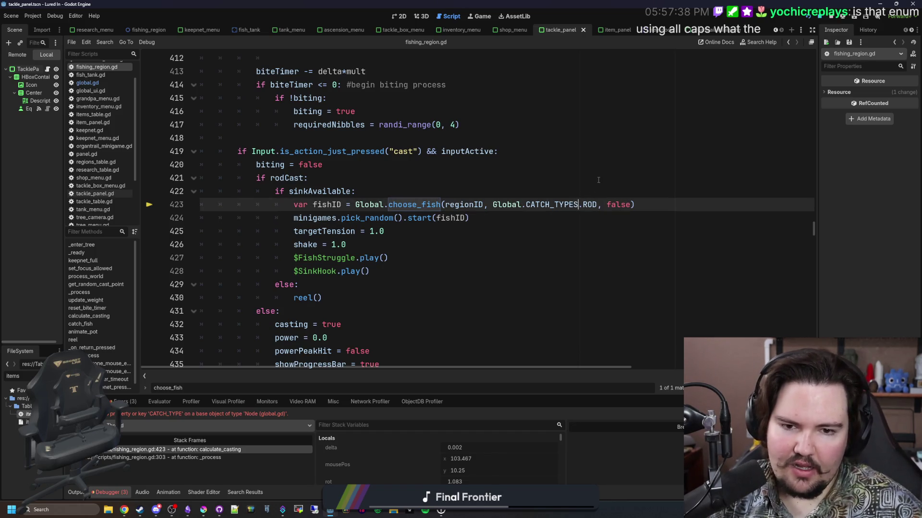
pyautogui.click(574, 182)
pyautogui.hotkey('ctrl', 's')
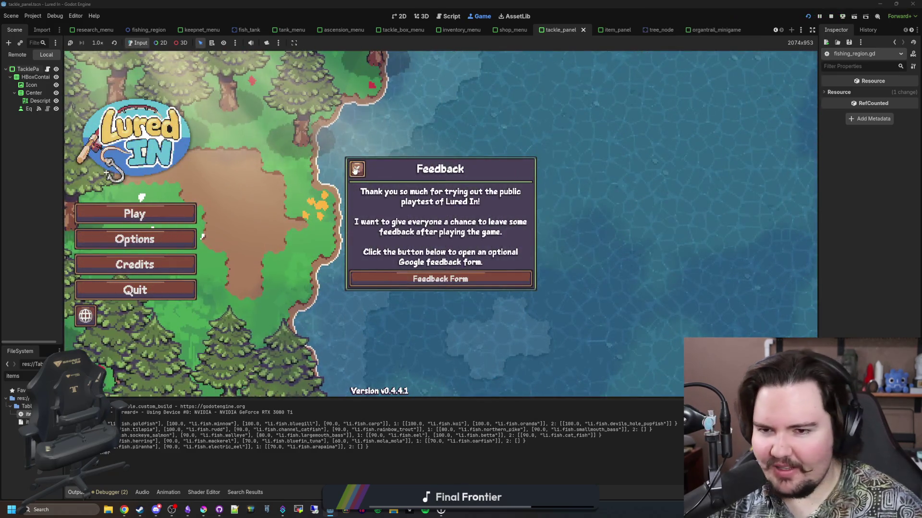
# - Dismiss the feedback popup, start playing from the main menu and travel to the Pond
pyautogui.click(187, 227)
pyautogui.click(188, 225)
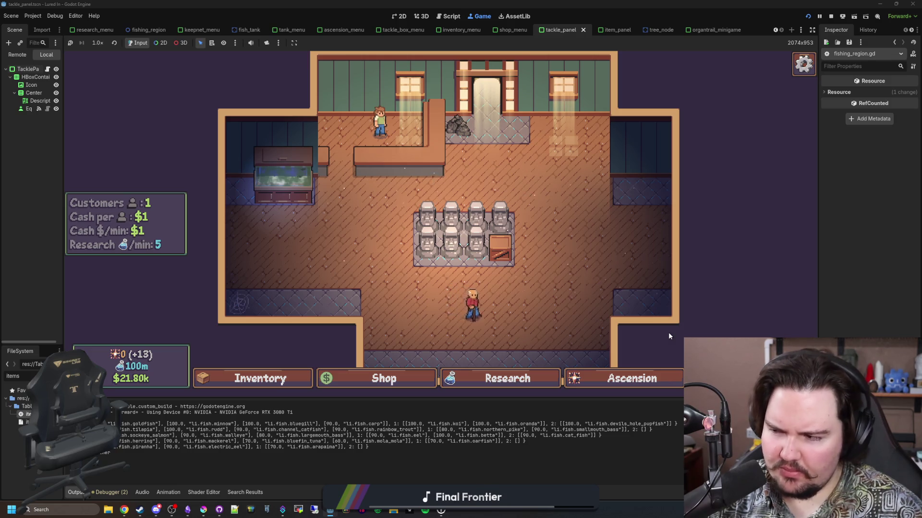
pyautogui.press('t')
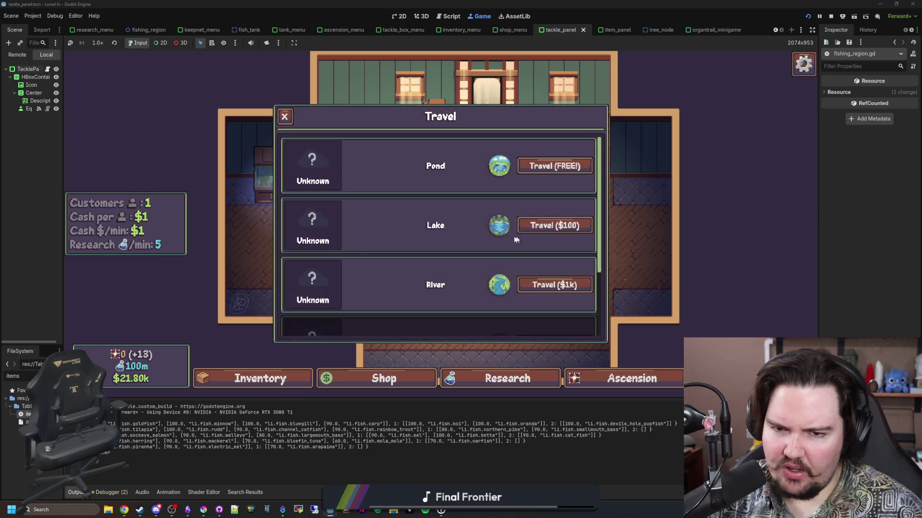
pyautogui.click(554, 165)
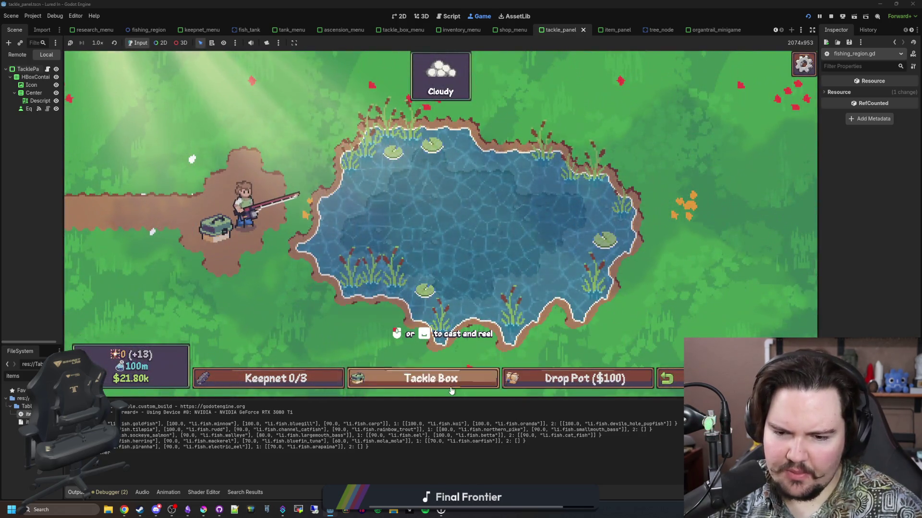
# - Check the Tackle Box, then cast, reel in and recast near the left shore
pyautogui.click(451, 391)
pyautogui.scroll(-3, 437, 226)
pyautogui.press('Escape')
pyautogui.click(529, 219)
pyautogui.click(529, 217)
pyautogui.click(528, 215)
pyautogui.click(384, 216)
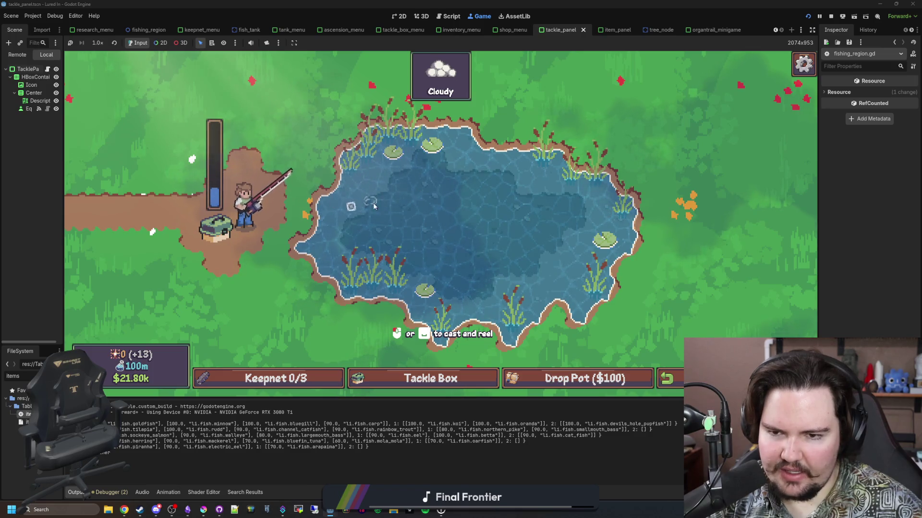
# - Hook the biting fish and win the tapping minigame
pyautogui.click(441, 198)
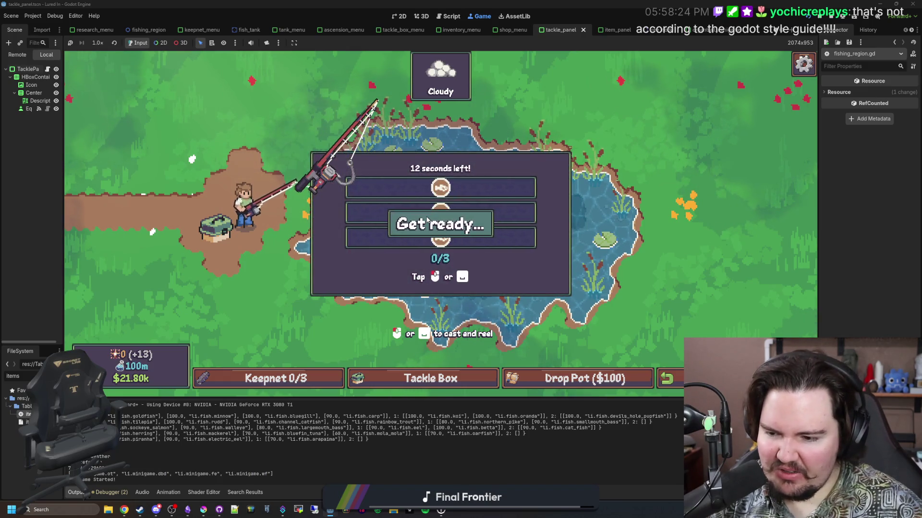
pyautogui.click(536, 220)
pyautogui.click(535, 221)
pyautogui.click(536, 221)
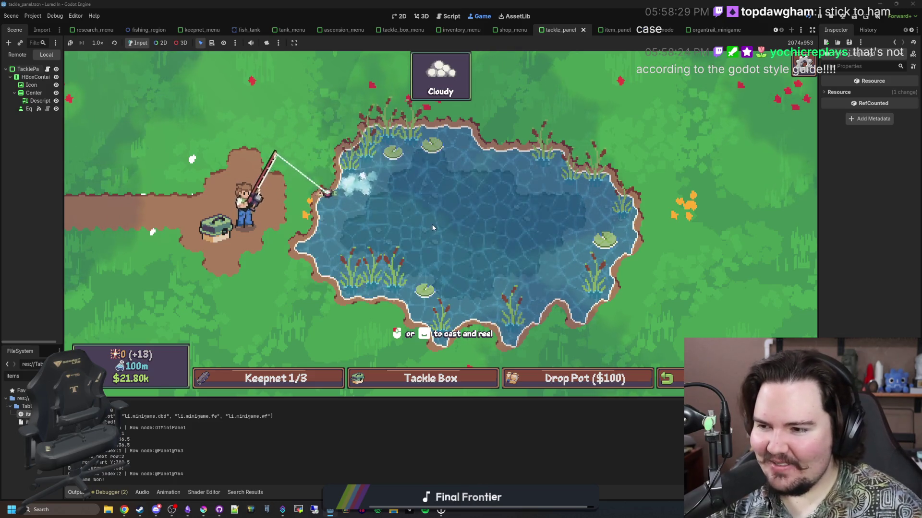
# - Recast and land the next fish by mashing space to fill the hook bar
pyautogui.click(448, 220)
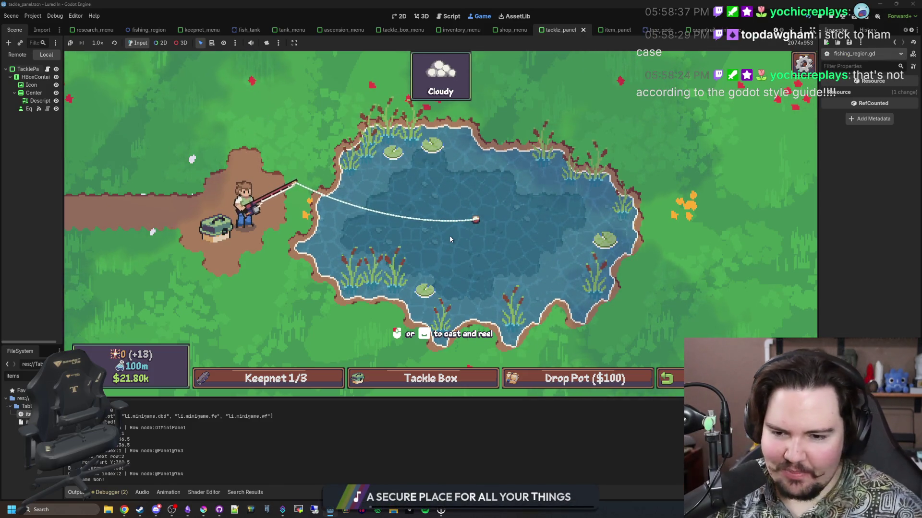
pyautogui.click(502, 197)
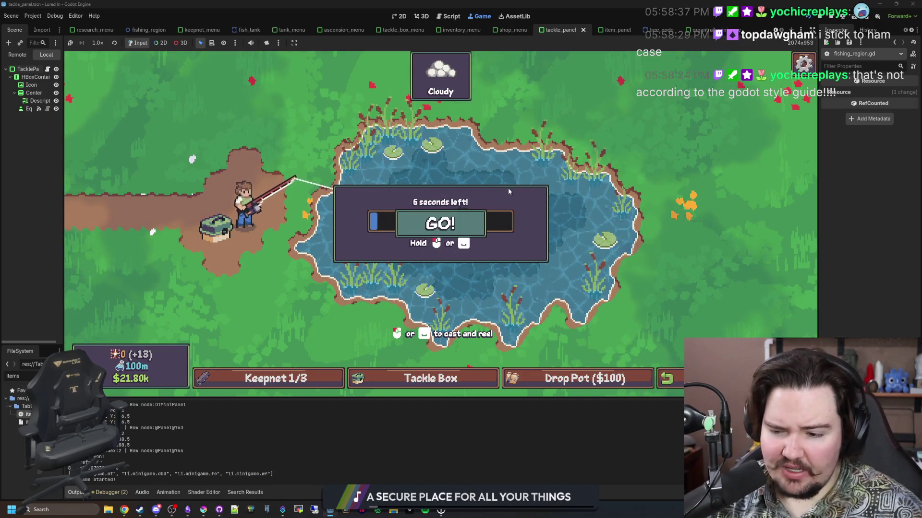
pyautogui.press('space')
pyautogui.press('space')
pyautogui.press('space')
pyautogui.press('space')
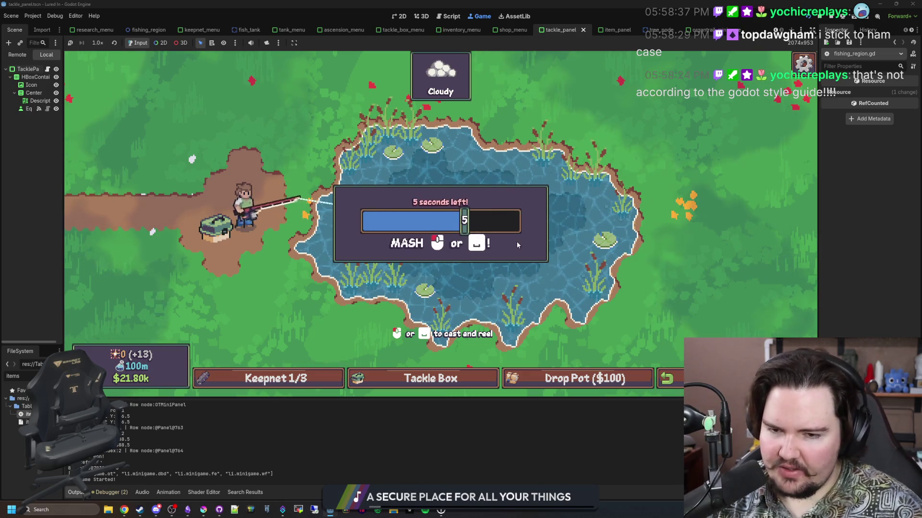
pyautogui.press('space')
pyautogui.press('space')
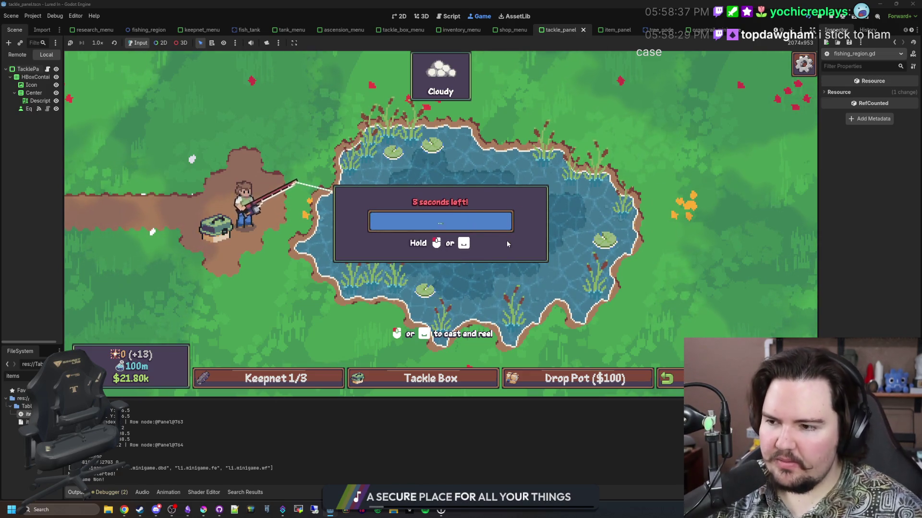
pyautogui.press('space')
pyautogui.press('space')
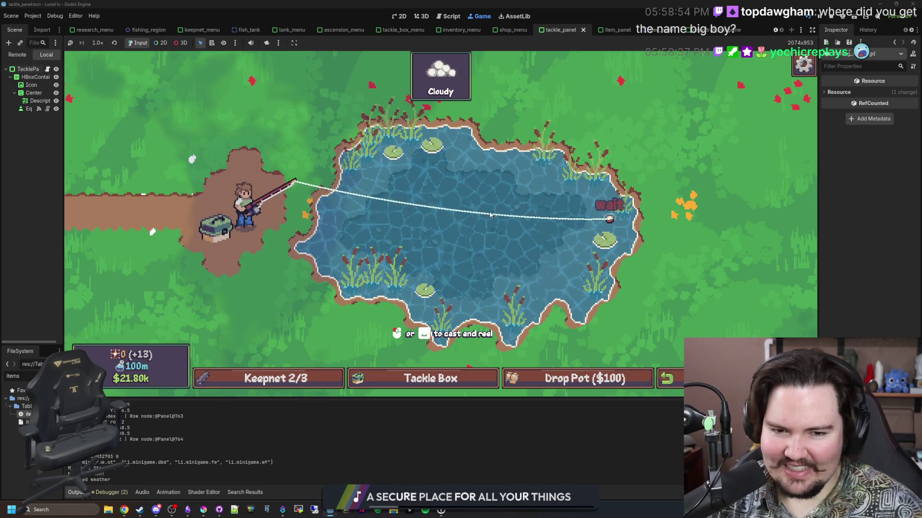
# - Hook a Minnow and keep the catch bar on it until it is reeled in
pyautogui.click(490, 214)
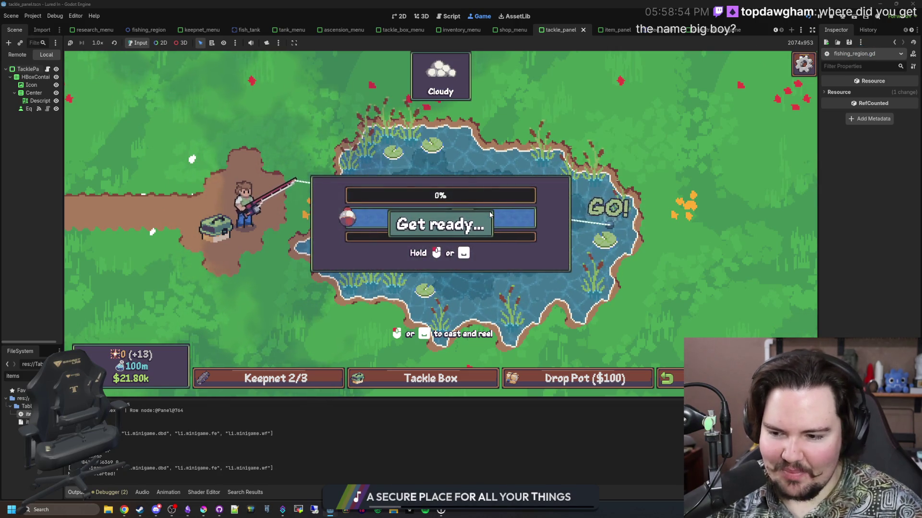
pyautogui.click(475, 219)
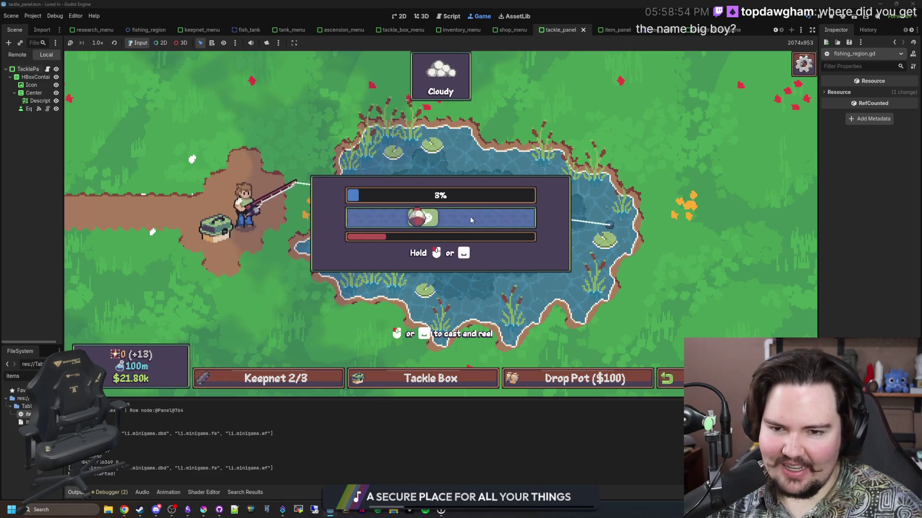
pyautogui.click(478, 217)
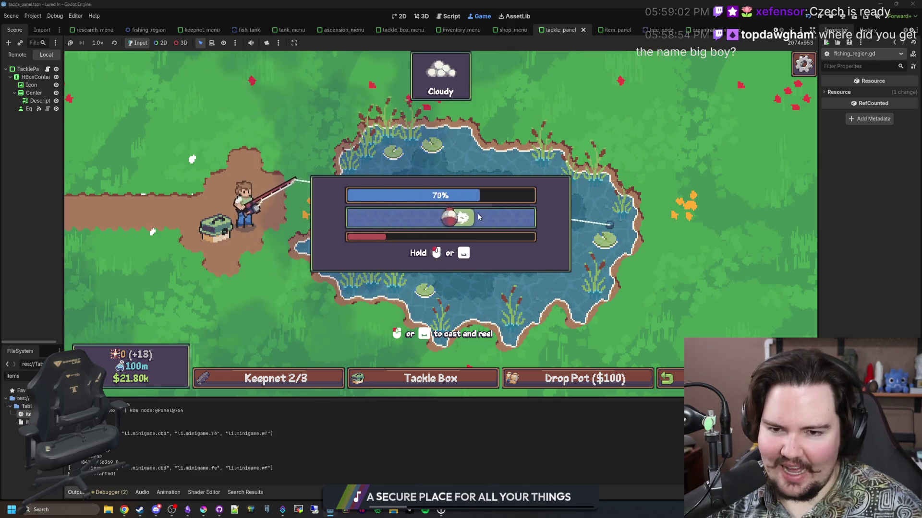
pyautogui.click(480, 217)
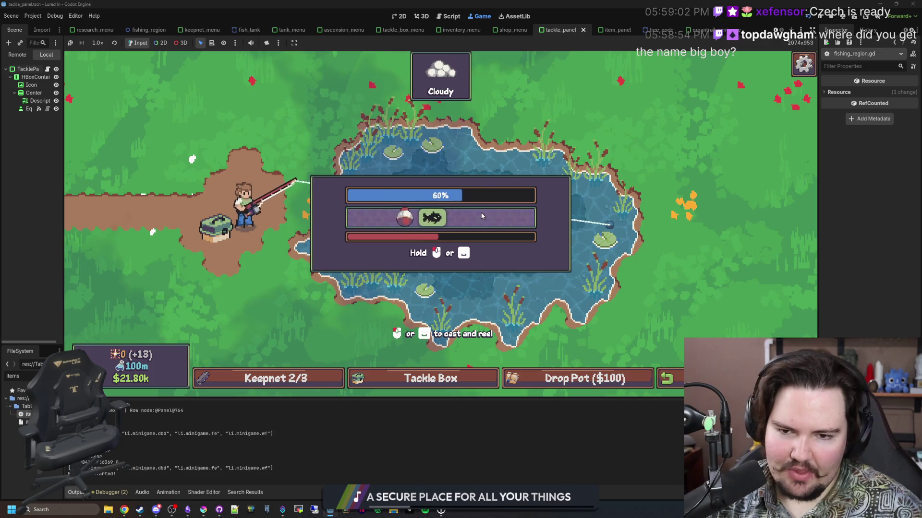
pyautogui.click(483, 216)
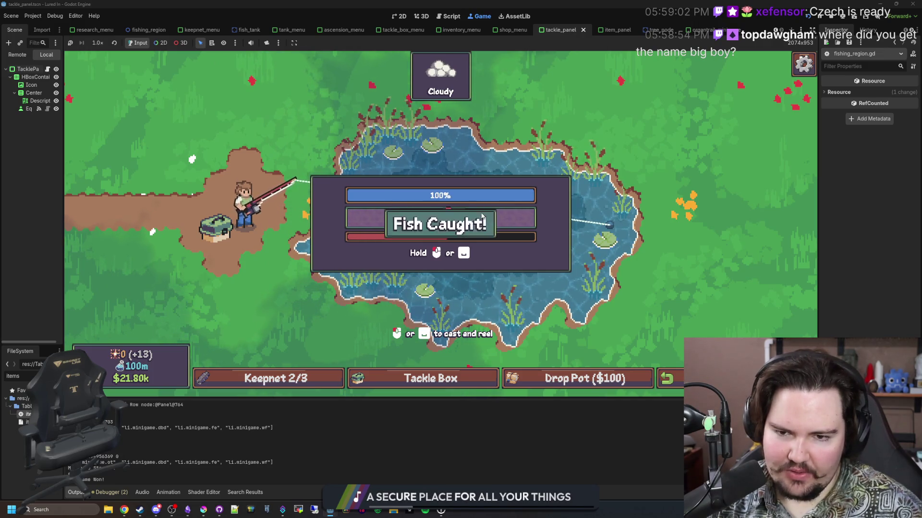
# - Release the minnows from the full keepnet, leaving it at 0/3, and cast again
pyautogui.click(482, 216)
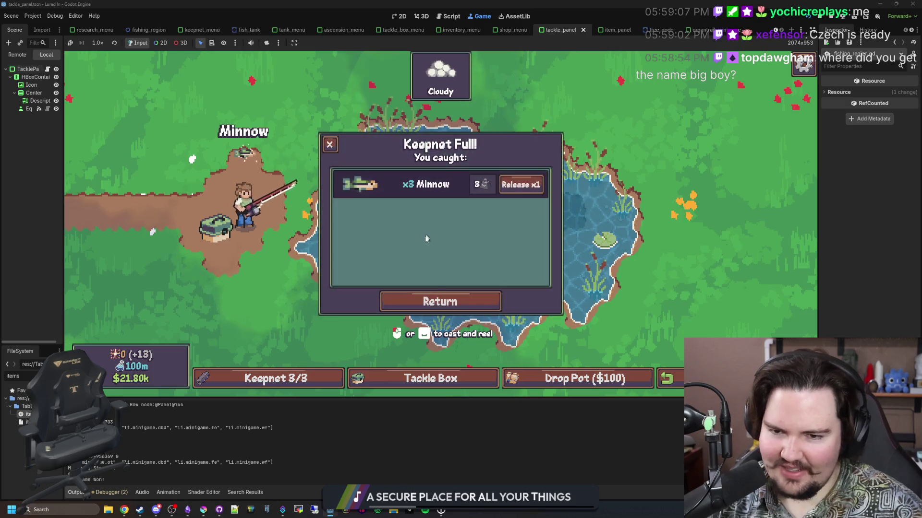
pyautogui.click(510, 187)
pyautogui.click(330, 146)
pyautogui.moveTo(503, 229); pyautogui.dragTo(472, 212)
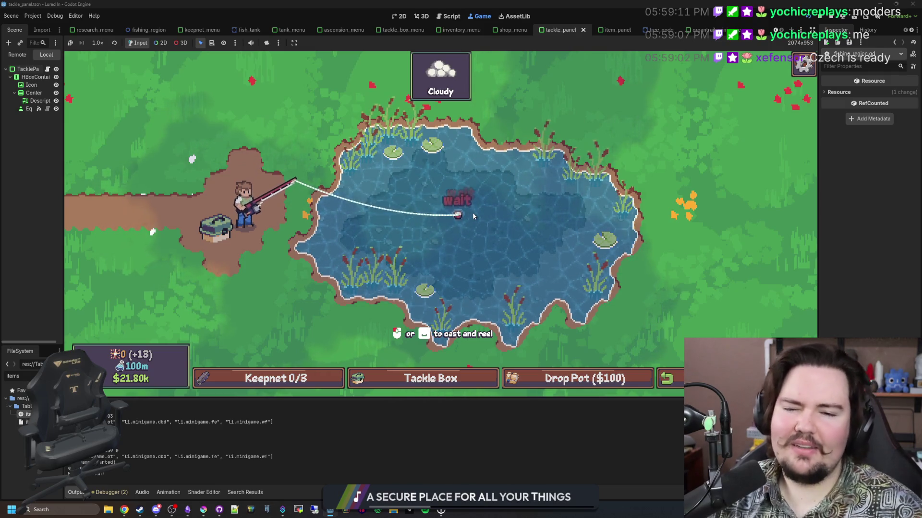
# - Hook the Bluegill and mash the hold bar to land it
pyautogui.click(473, 216)
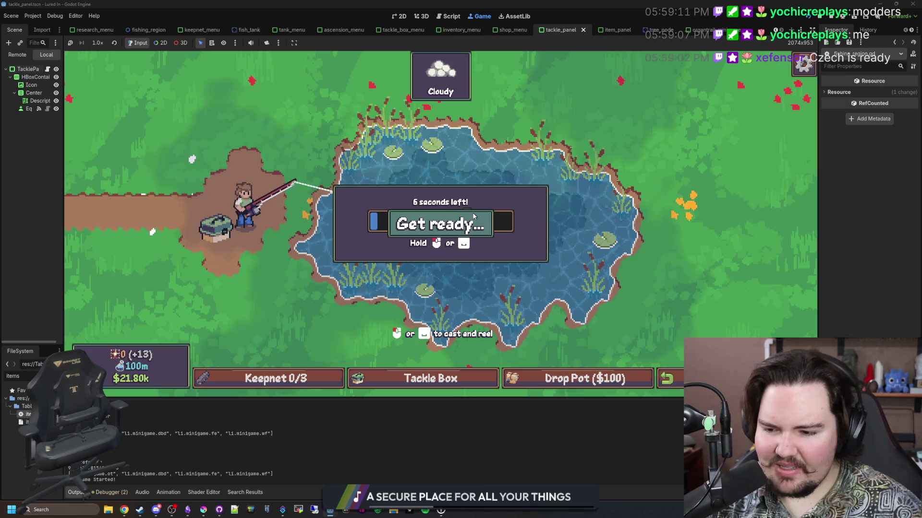
pyautogui.click(473, 217)
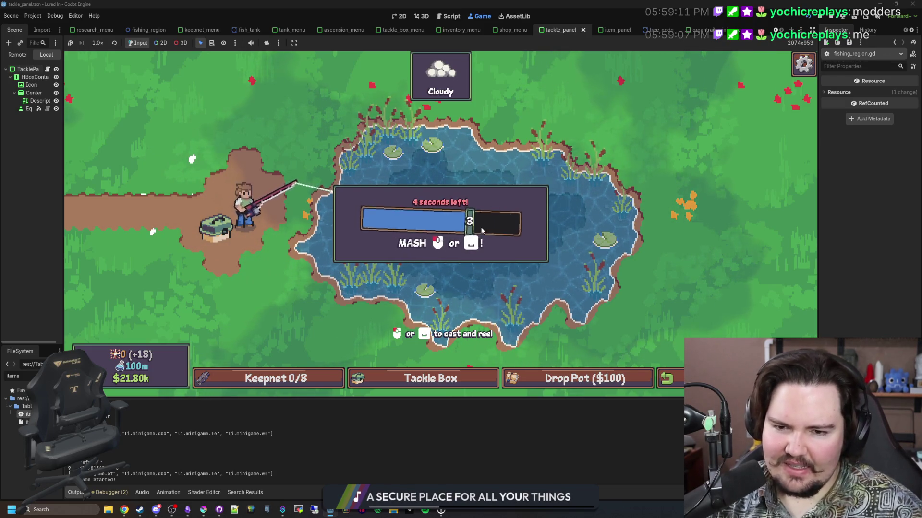
pyautogui.click(476, 226)
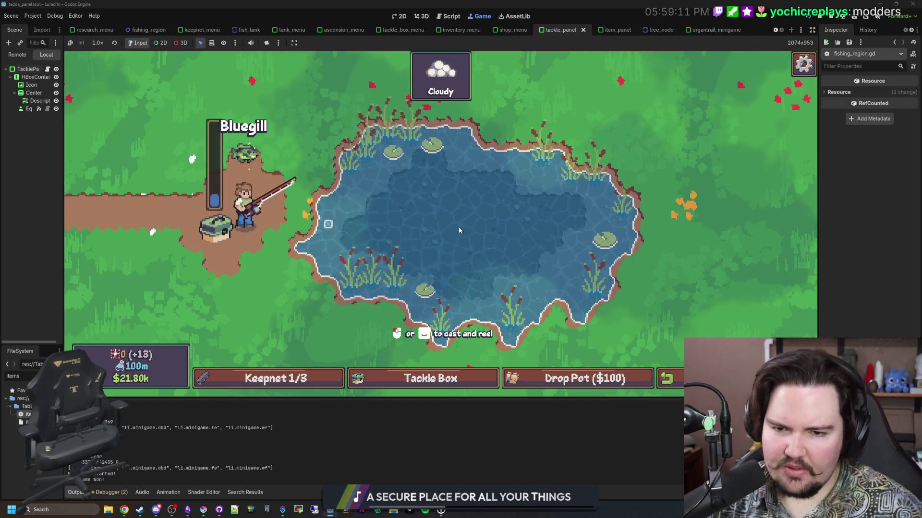
# - Recast, fail the ring-tap minigame on the next bite, and cast again
pyautogui.click(459, 227)
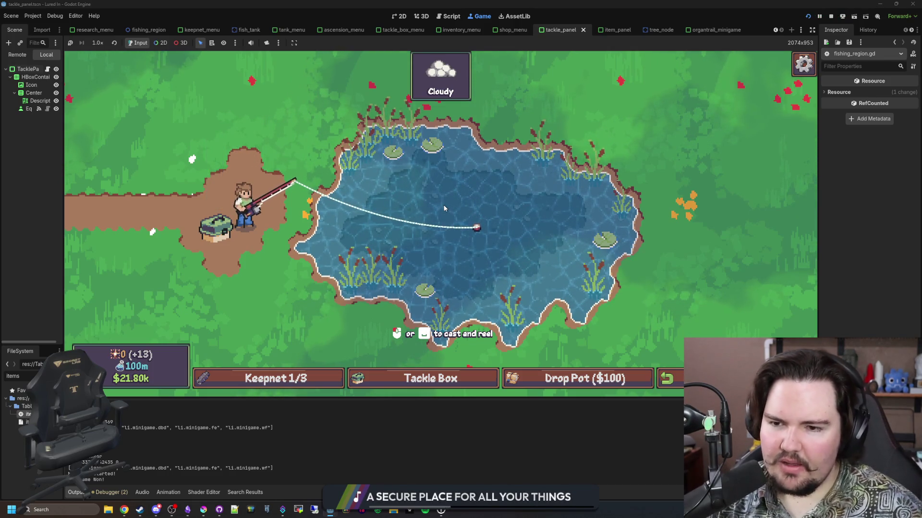
pyautogui.click(494, 219)
pyautogui.click(482, 212)
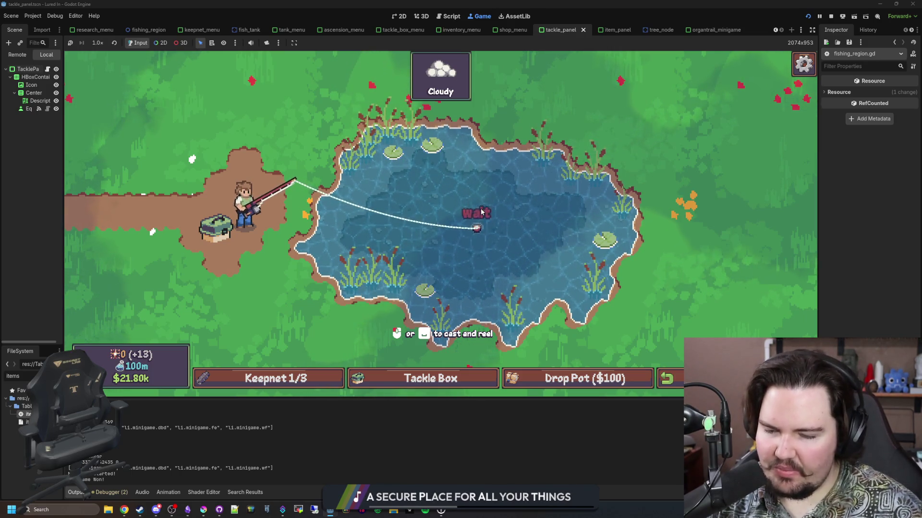
pyautogui.click(444, 204)
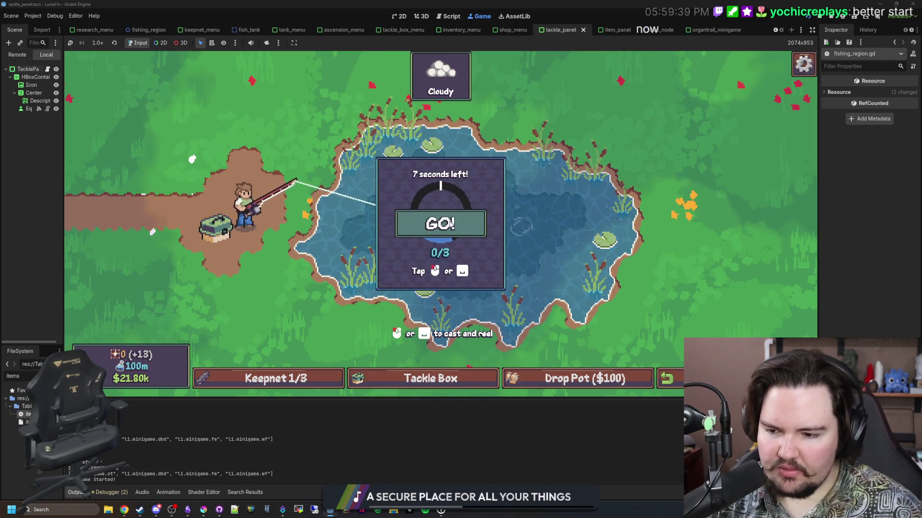
pyautogui.click(459, 241)
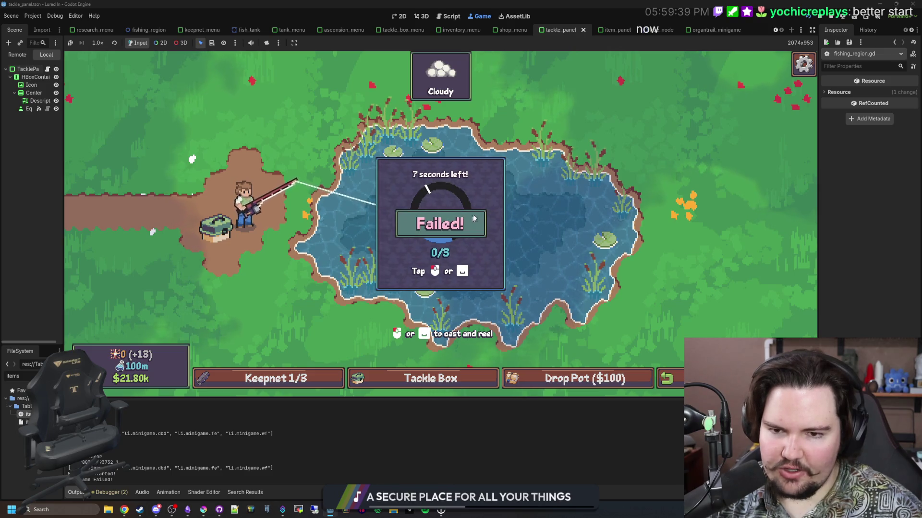
pyautogui.click(475, 222)
pyautogui.click(475, 221)
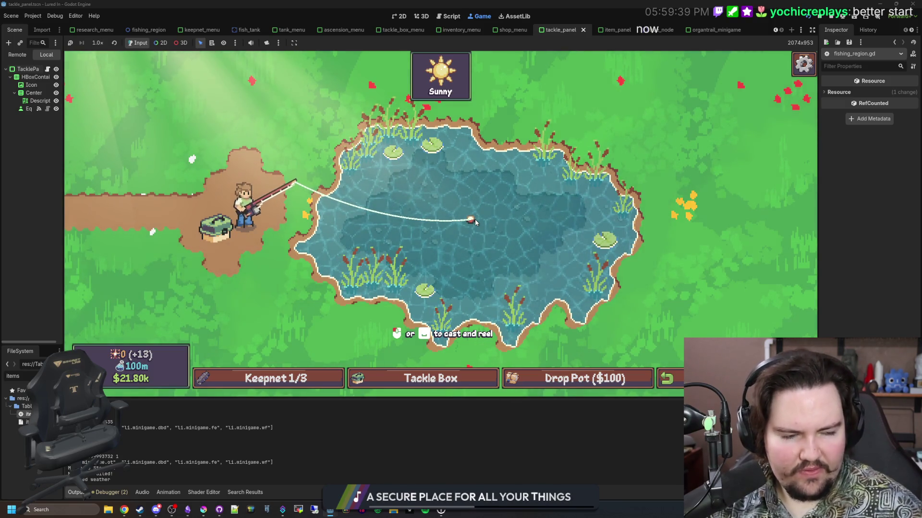
# - Hook the next fish and land the Carp with three timed ring taps
pyautogui.click(475, 220)
pyautogui.click(491, 233)
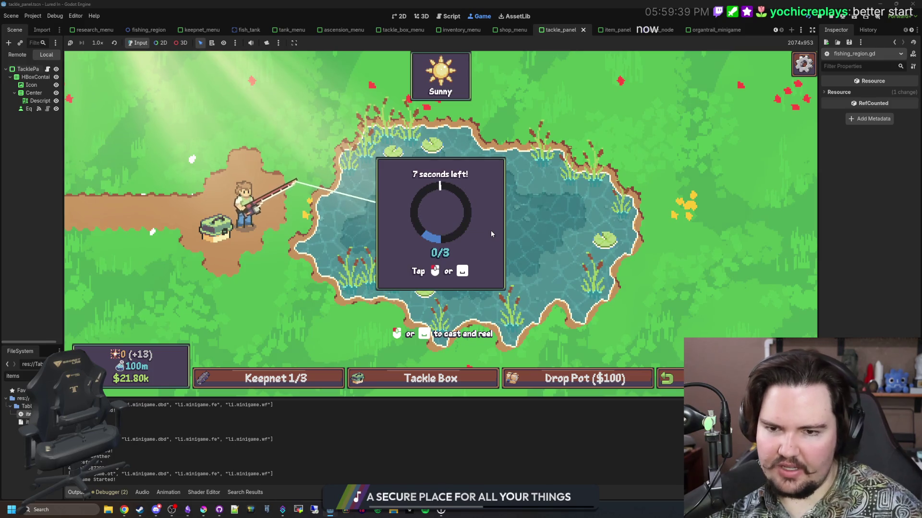
pyautogui.click(492, 234)
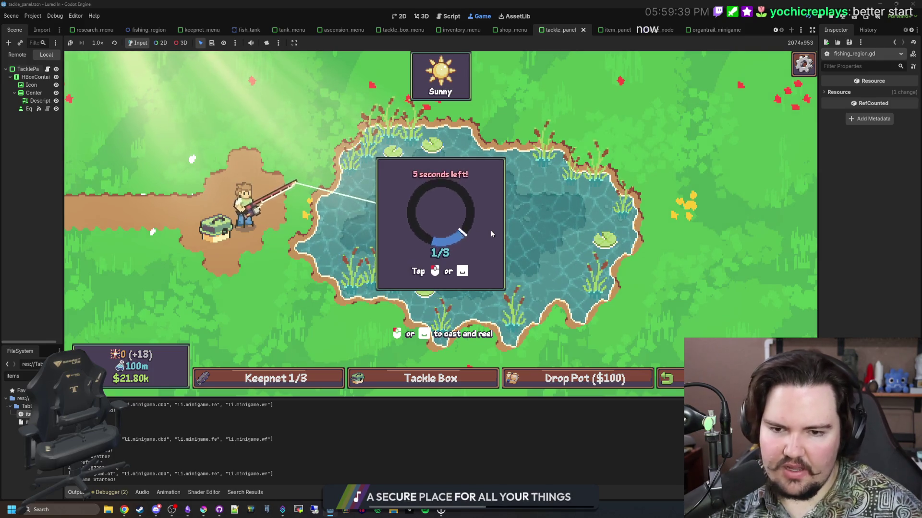
pyautogui.click(491, 234)
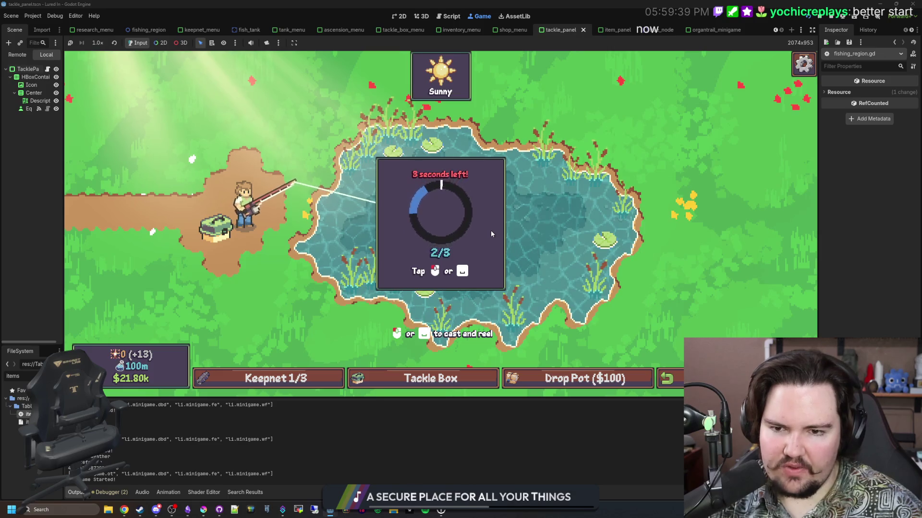
pyautogui.click(491, 231)
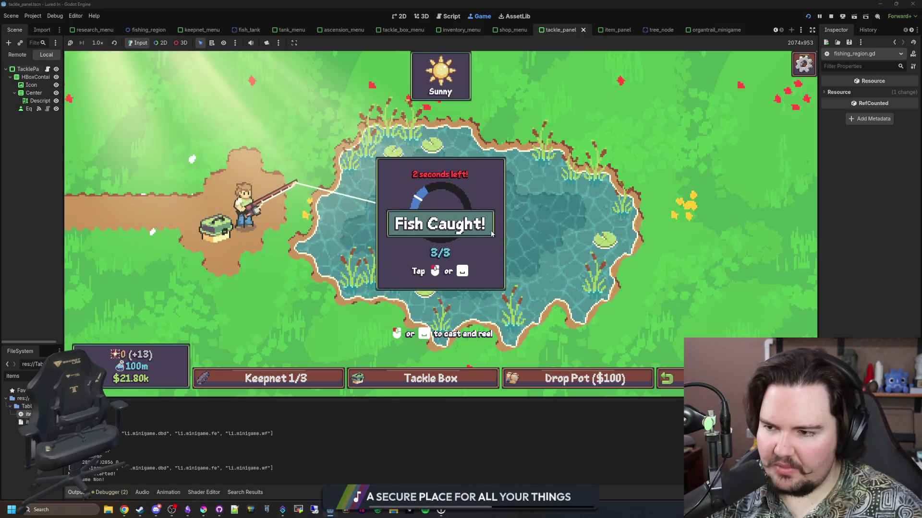
# - Release the Carp and Bluegill from the keepnet, close it and recast
pyautogui.click(520, 215)
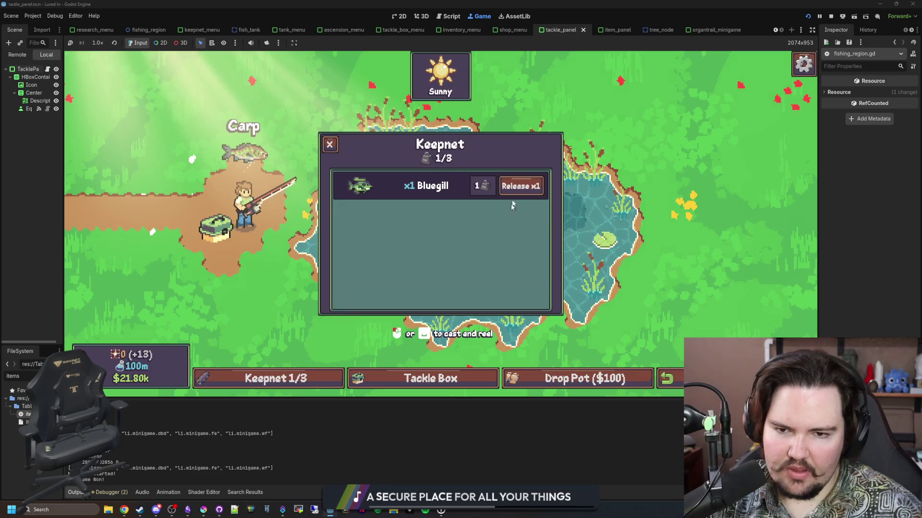
pyautogui.click(521, 184)
pyautogui.click(440, 301)
pyautogui.click(437, 232)
pyautogui.click(437, 233)
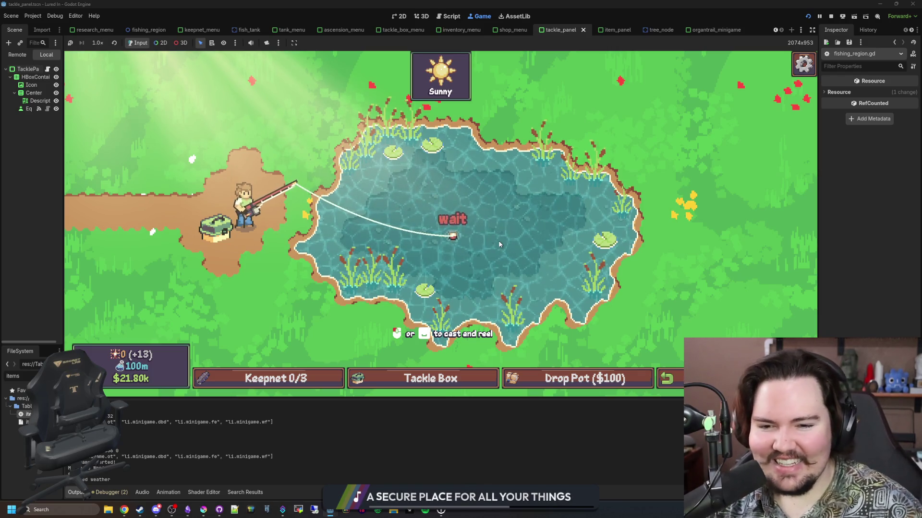
# - Win two two-fish hook tapping minigames, recasting between them
pyautogui.click(474, 200)
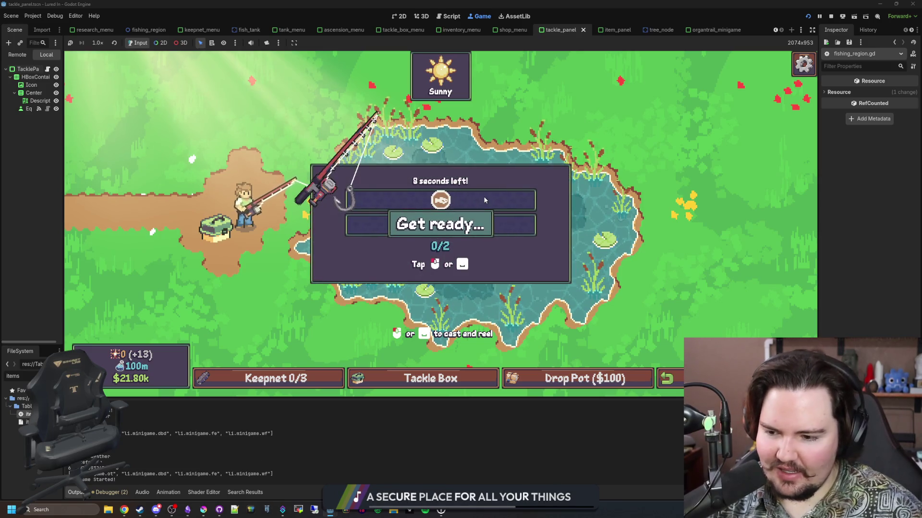
pyautogui.click(472, 202)
pyautogui.click(472, 202)
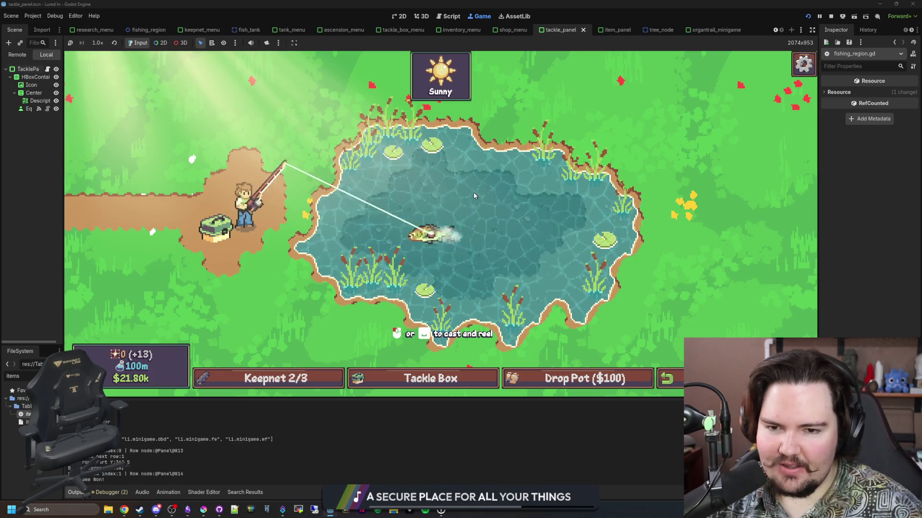
pyautogui.moveTo(510, 259); pyautogui.dragTo(523, 224)
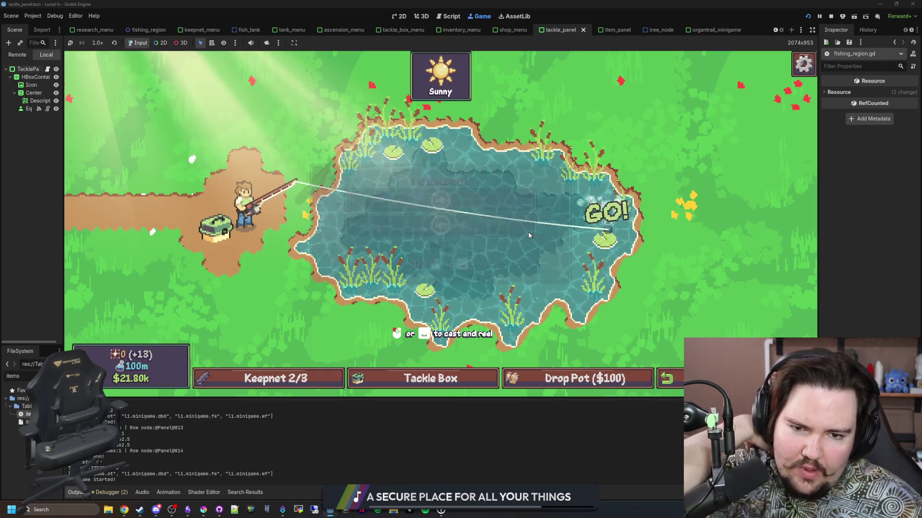
pyautogui.click(528, 234)
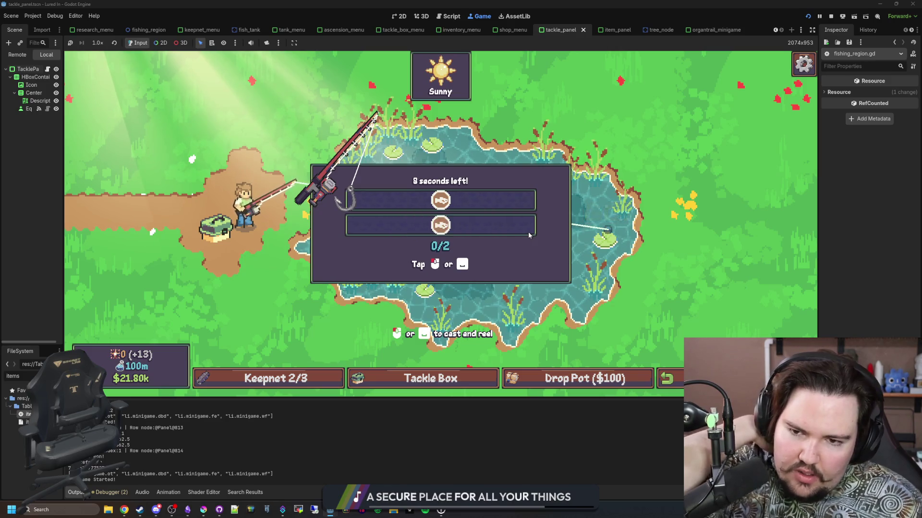
pyautogui.click(528, 234)
pyautogui.click(529, 235)
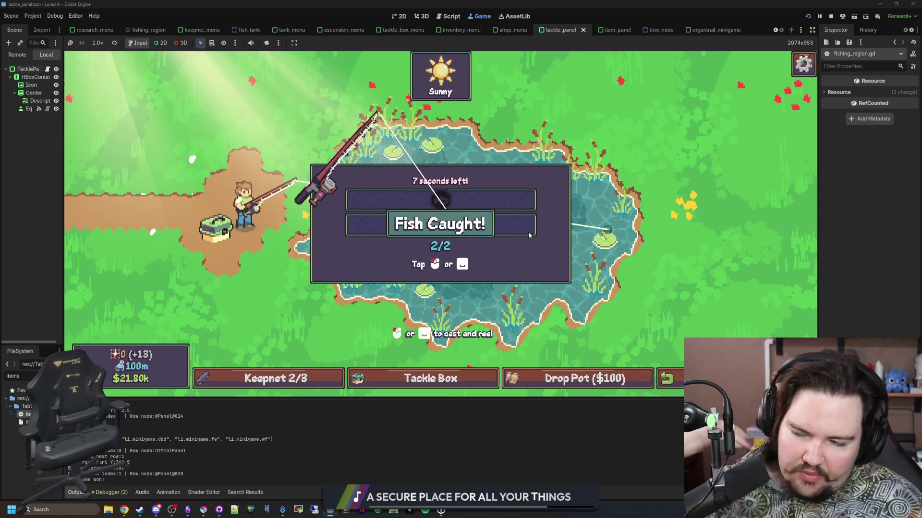
# - Release the Carp from the full keepnet, close it and start a new cast
pyautogui.click(520, 183)
pyautogui.click(330, 144)
pyautogui.click(394, 145)
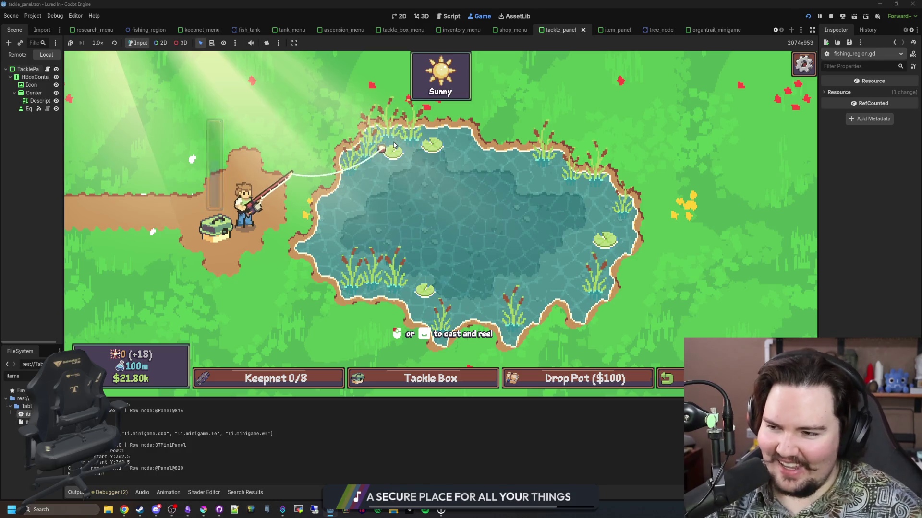
# - Hook the biting fish and catch all three fish rows
pyautogui.click(406, 220)
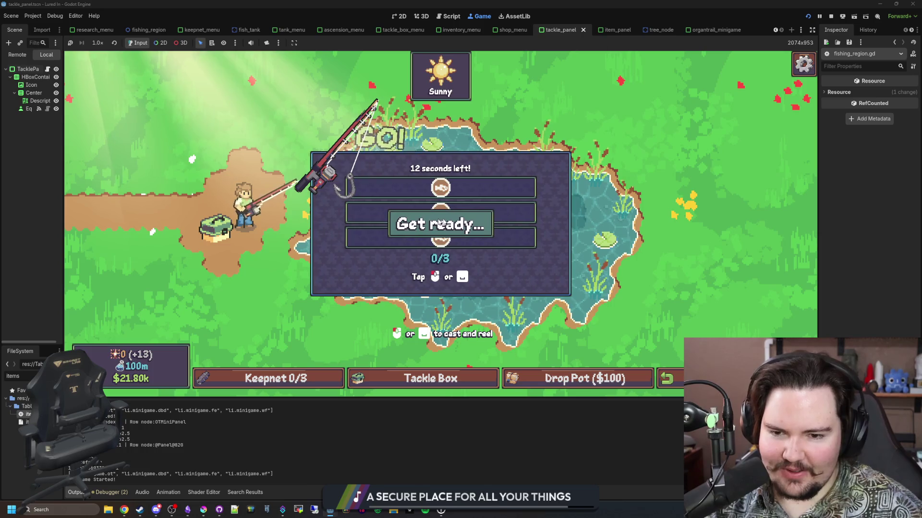
pyautogui.click(459, 184)
pyautogui.click(458, 185)
pyautogui.click(459, 185)
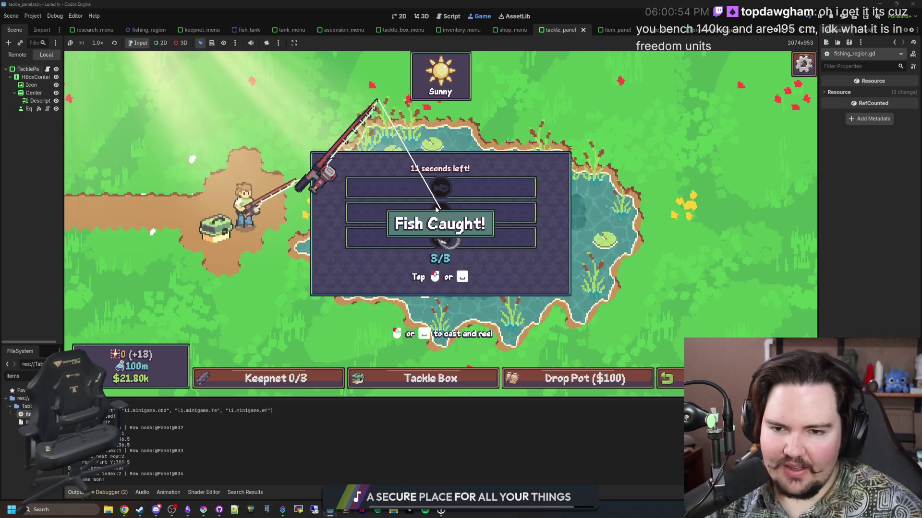
# - Recast and land the next fish with three ring taps
pyautogui.click(435, 209)
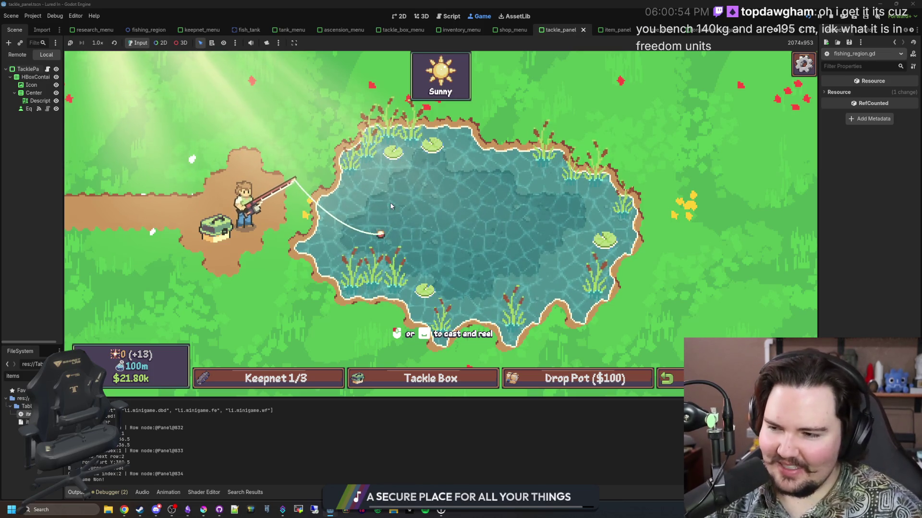
pyautogui.click(421, 200)
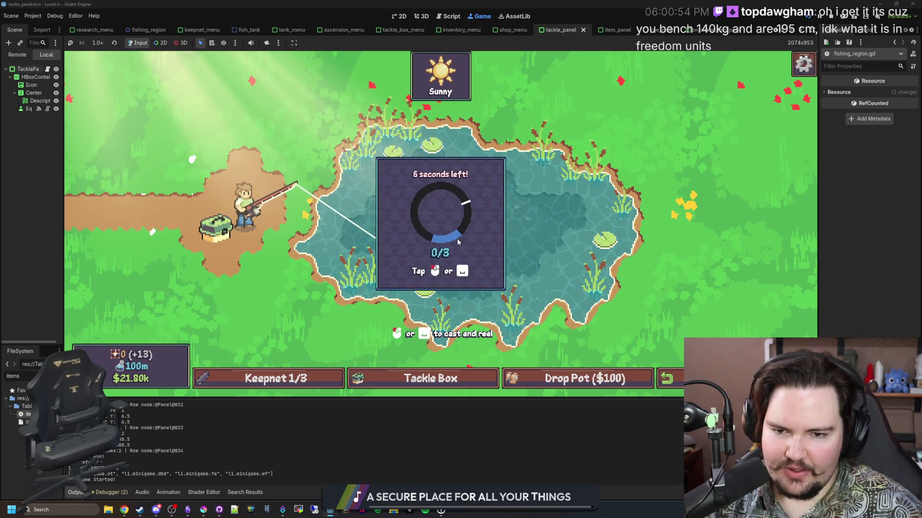
pyautogui.click(457, 241)
pyautogui.click(480, 242)
pyautogui.click(482, 242)
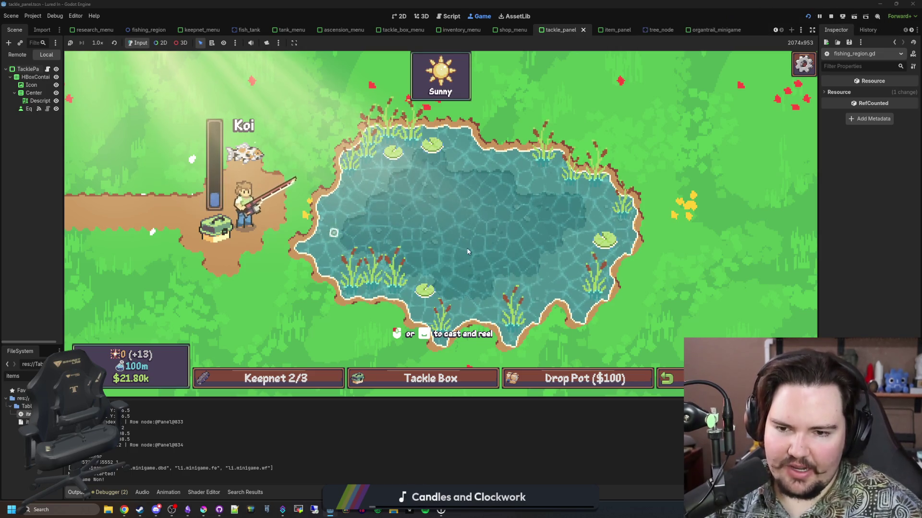
# - Cast onto the right lily pad, hook the fish and mash the reel meter until the keepnet is 3/3
pyautogui.click(474, 238)
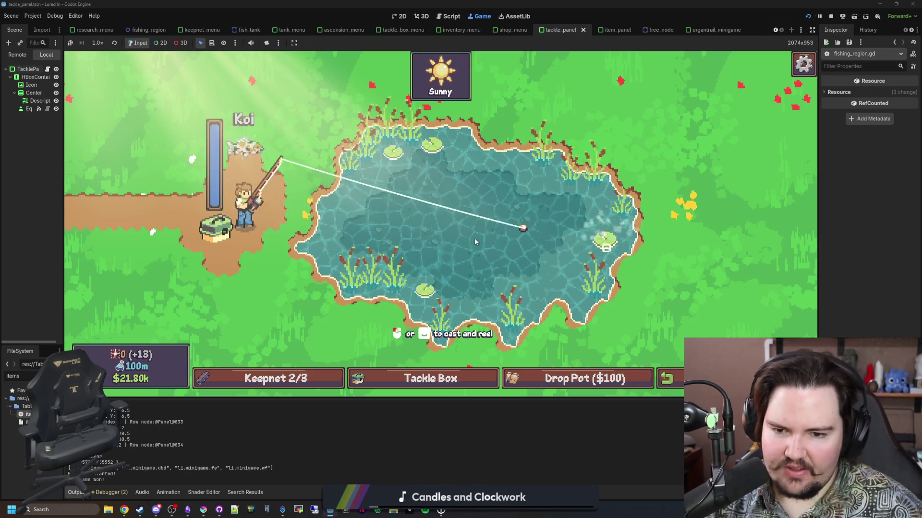
pyautogui.click(547, 236)
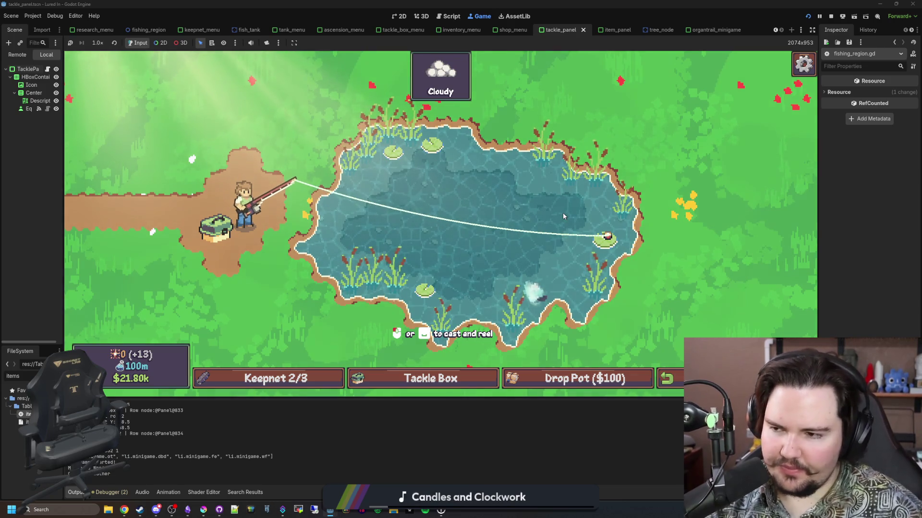
pyautogui.click(537, 246)
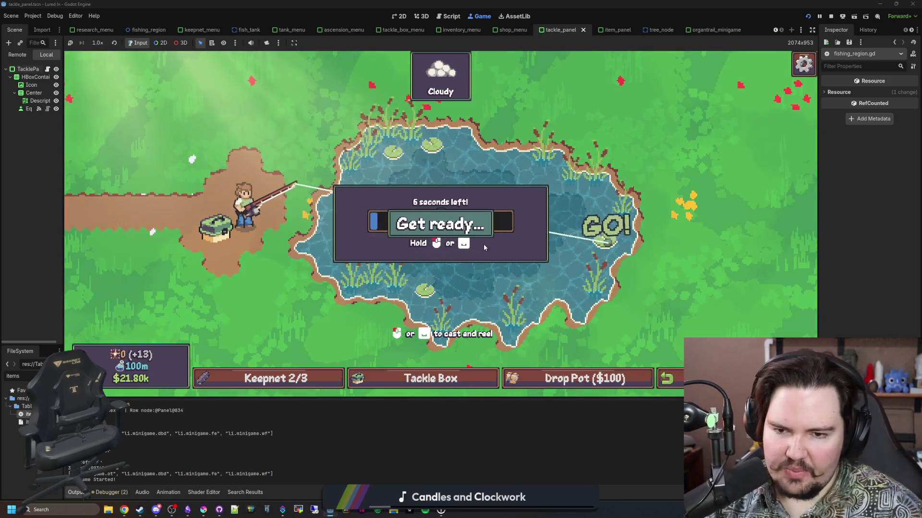
pyautogui.click(486, 223)
pyautogui.click(486, 222)
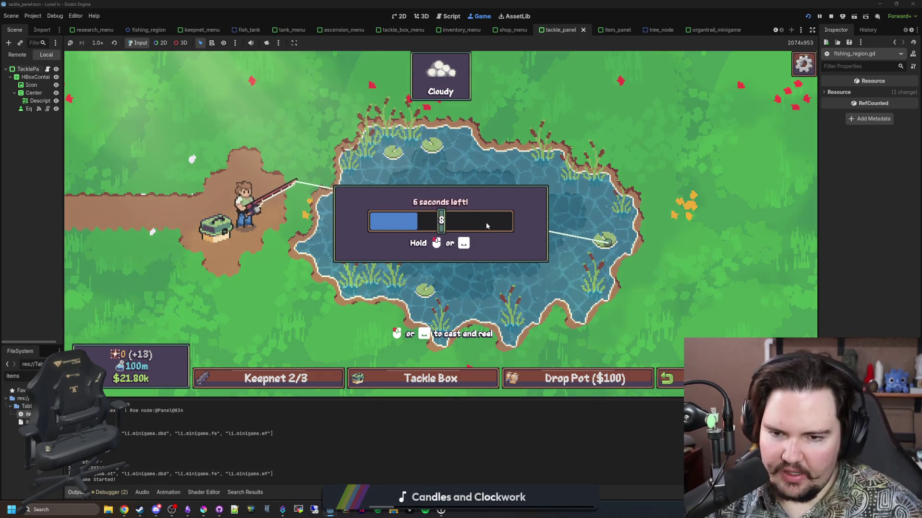
pyautogui.click(486, 223)
pyautogui.click(483, 221)
pyautogui.click(482, 222)
pyautogui.click(482, 222)
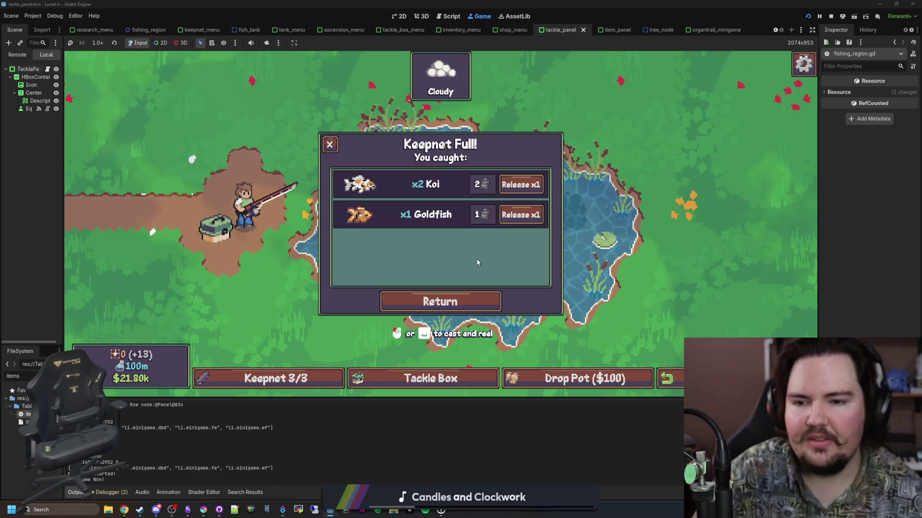
# - Clear the full keepnet, return to the pond and reel in a Minnow, bringing the keepnet to 1/3
pyautogui.click(441, 303)
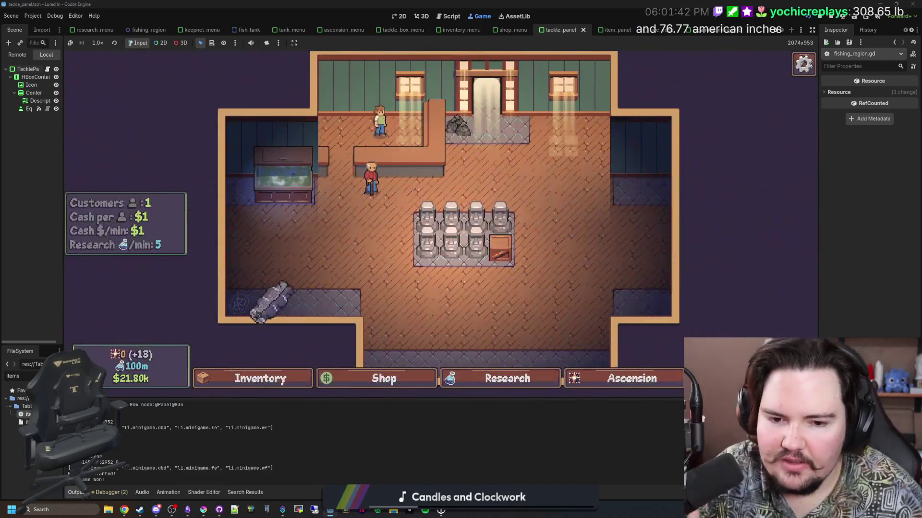
pyautogui.click(252, 309)
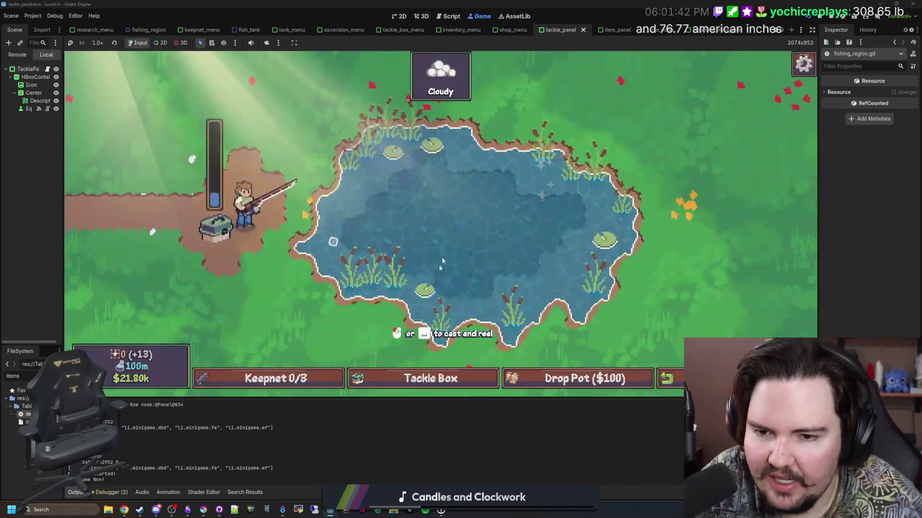
pyautogui.click(480, 219)
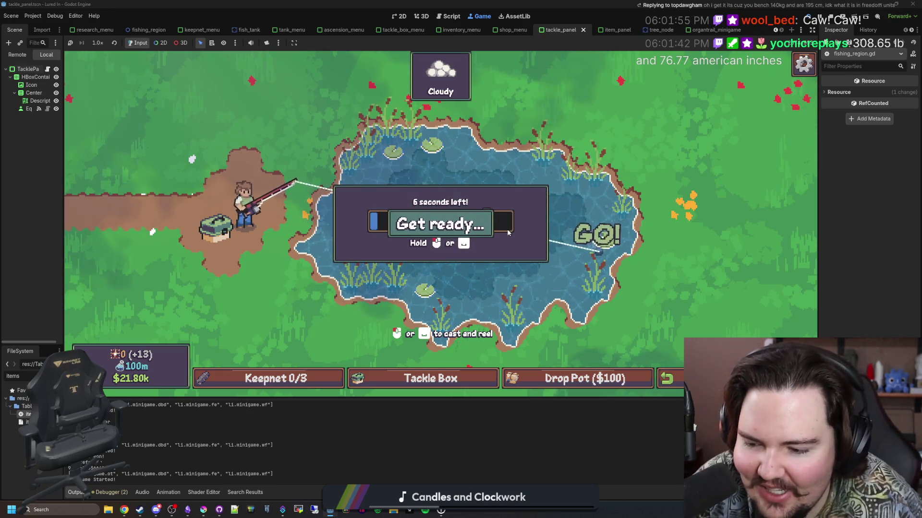
pyautogui.press('space')
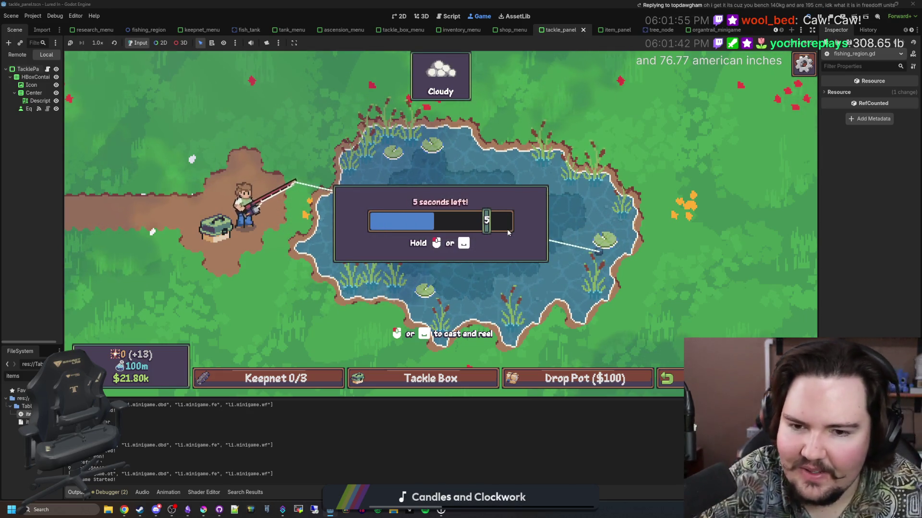
pyautogui.press('space')
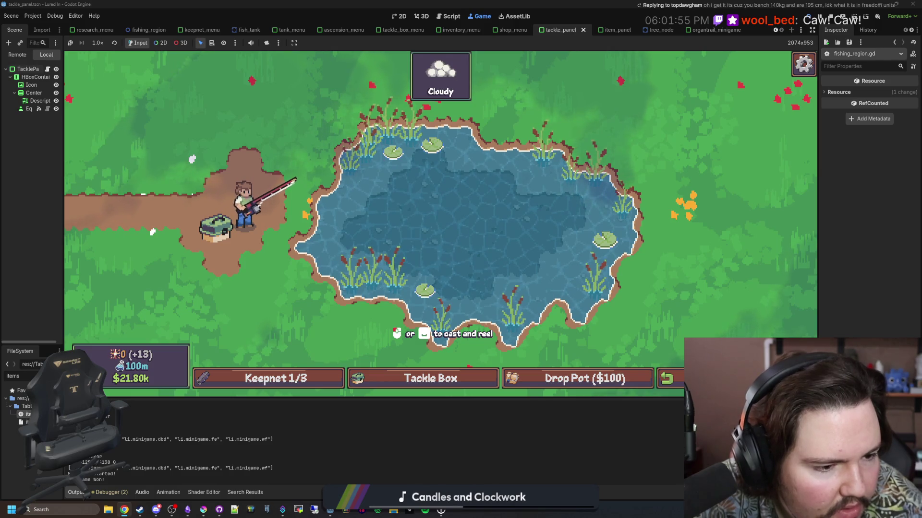
pyautogui.hotkey('alt', 'Tab')
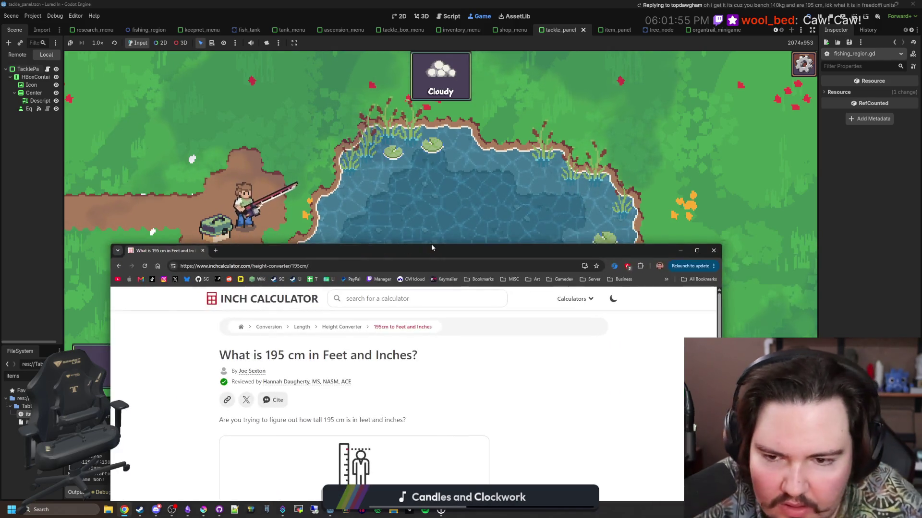
# - Maximize the browser, scroll the 195 cm (6 ft 4.77 in) page to the height chart, then restore it
pyautogui.moveTo(440, 247); pyautogui.dragTo(469, 3)
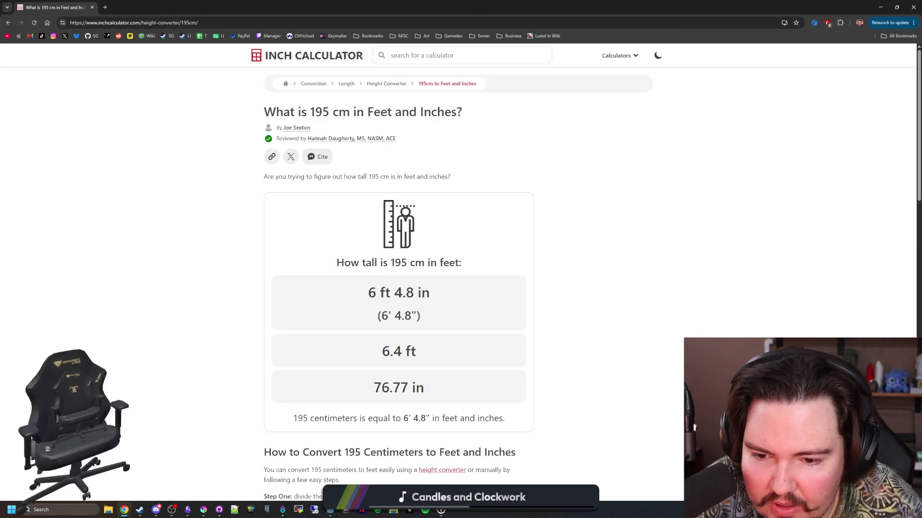
pyautogui.scroll(-6, 354, 183)
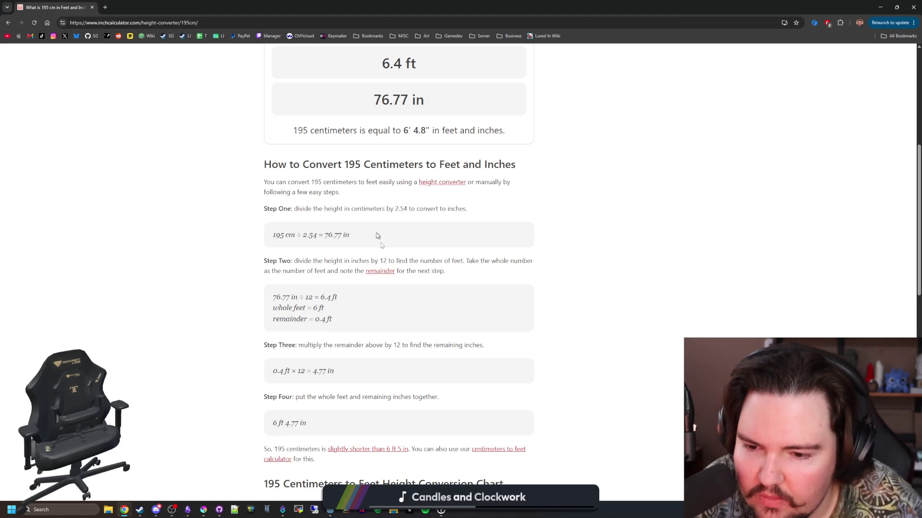
pyautogui.scroll(-3, 398, 269)
pyautogui.scroll(-3, 310, 300)
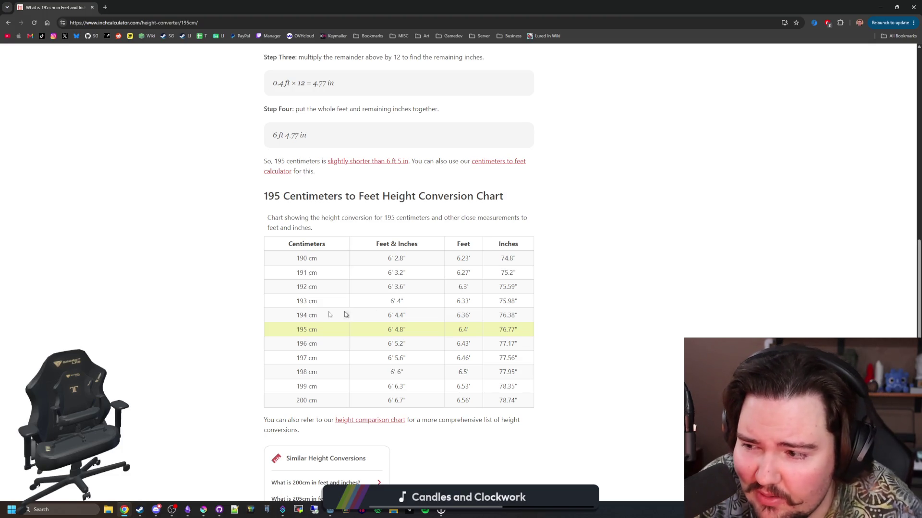
pyautogui.moveTo(86, 7)
pyautogui.mouseDown()
pyautogui.moveTo(173, 31)
pyautogui.moveTo(251, 266)
pyautogui.mouseUp()
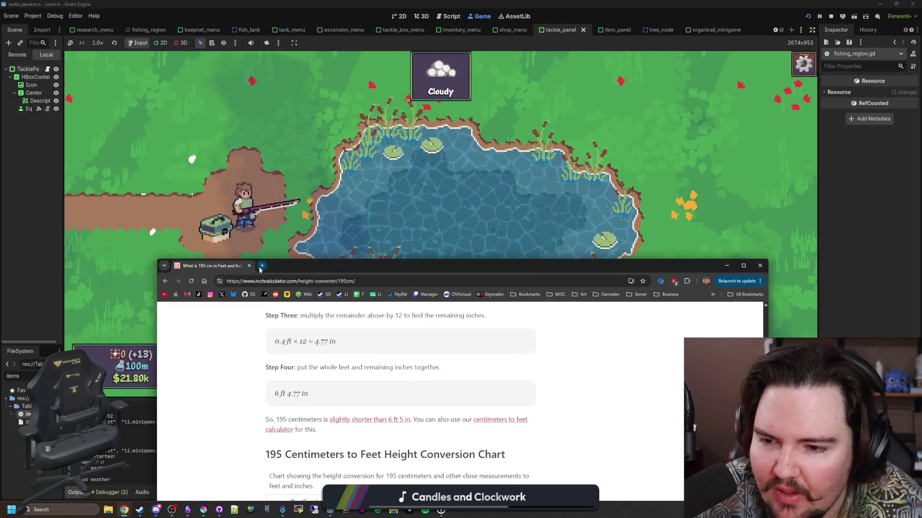
# - Cast to mid-pond, answer the bite and mash the reel bar to land a Bluegill
pyautogui.click(451, 213)
pyautogui.moveTo(451, 214)
pyautogui.mouseDown()
pyautogui.moveTo(491, 228)
pyautogui.moveTo(491, 215)
pyautogui.moveTo(486, 228)
pyautogui.mouseUp()
pyautogui.click(477, 215)
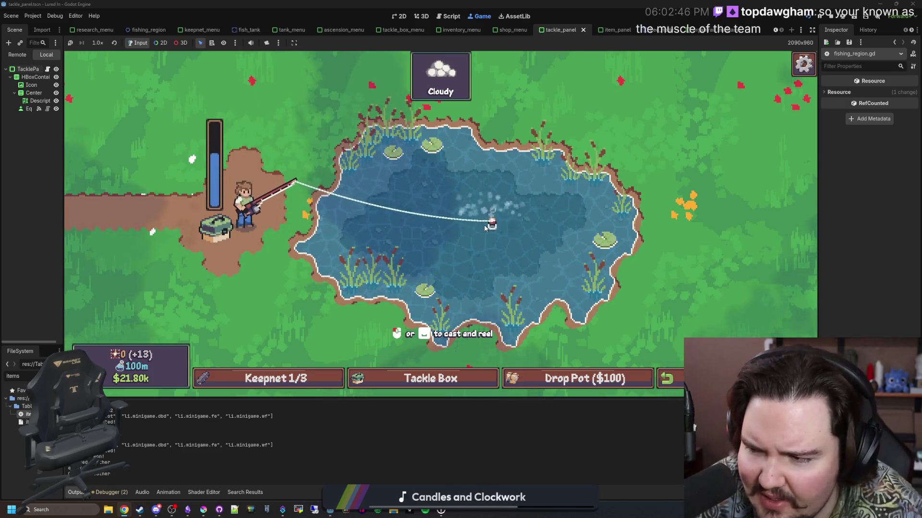
pyautogui.click(463, 249)
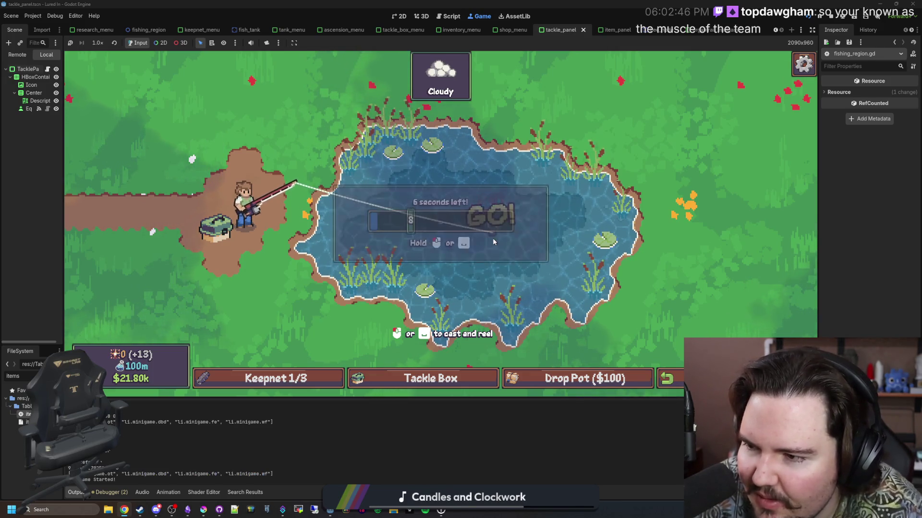
pyautogui.click(476, 242)
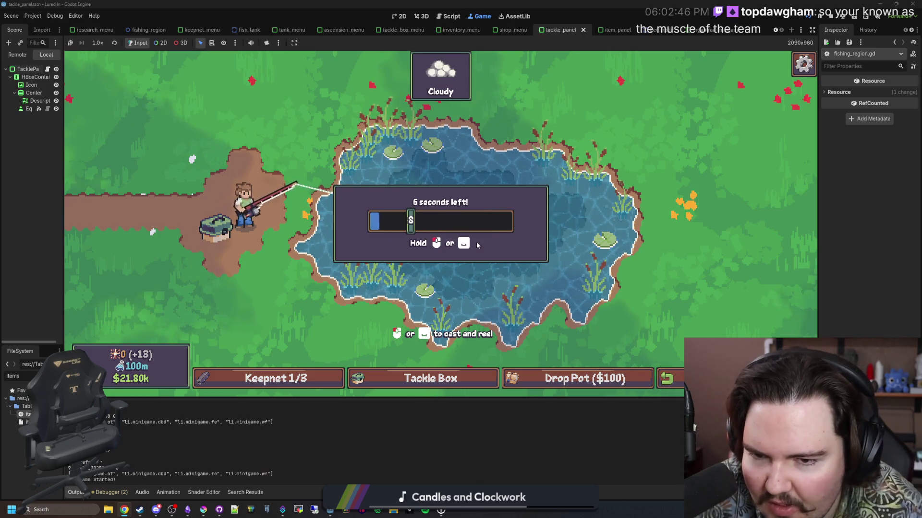
pyautogui.click(477, 245)
pyautogui.click(476, 242)
pyautogui.click(476, 241)
pyautogui.click(484, 238)
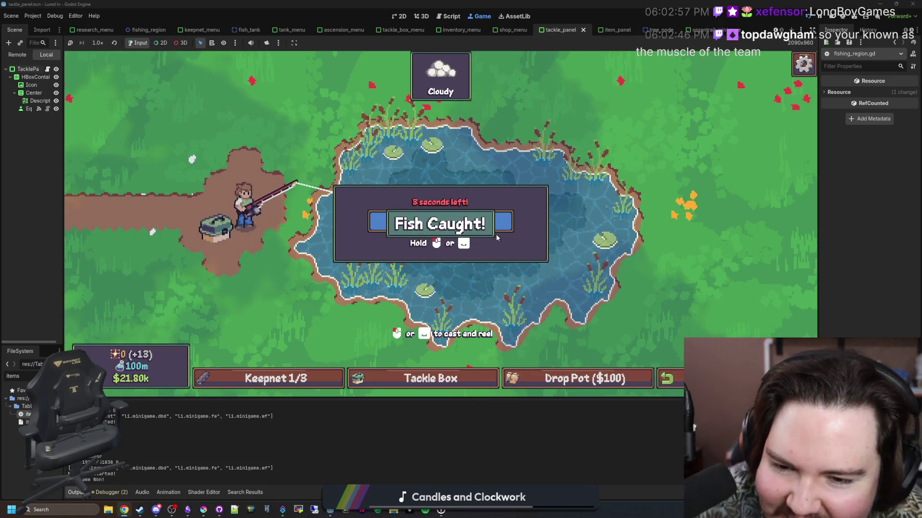
# - Recast and hold the reel to land a Devils Hole Pupfish, filling the keepnet
pyautogui.click(497, 234)
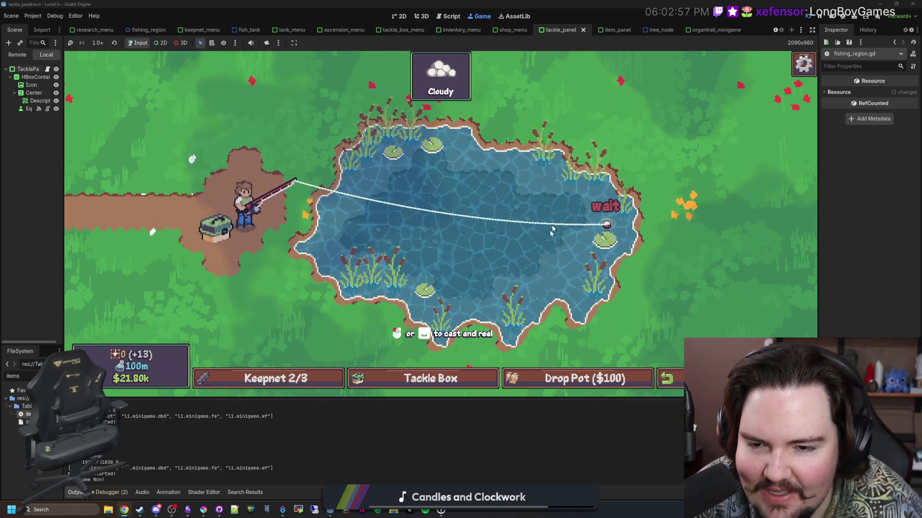
pyautogui.click(437, 230)
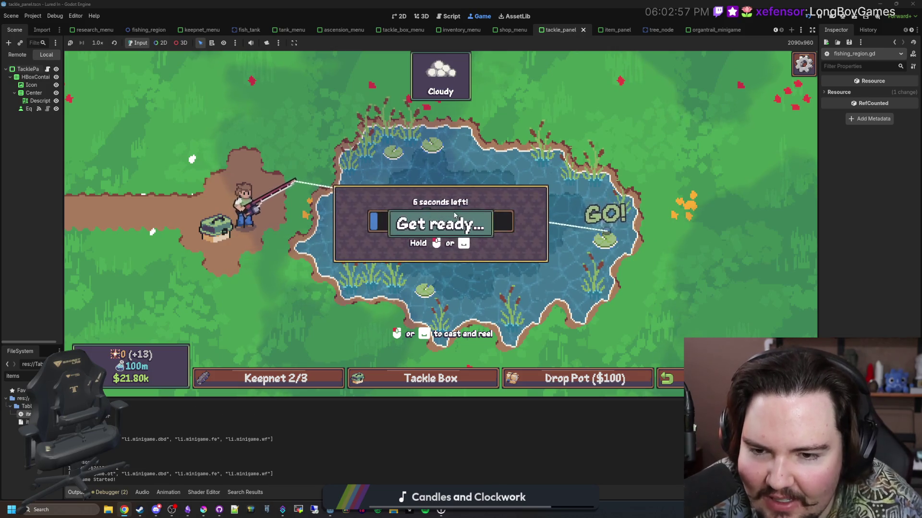
pyautogui.moveTo(453, 196); pyautogui.dragTo(464, 227)
pyautogui.click(463, 225)
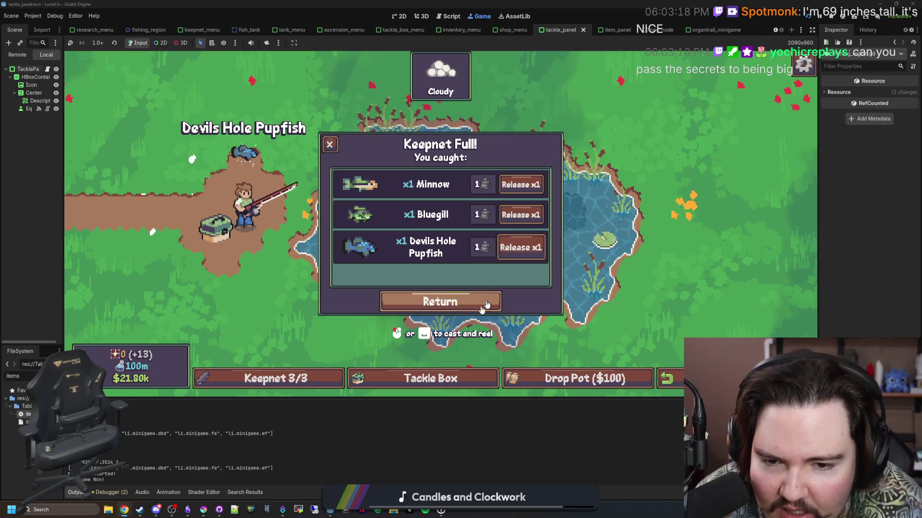
# - Back at the shop, move the Devils Hole Pupfish from the inventory into Fish Tank 1
pyautogui.click(463, 302)
pyautogui.click(292, 376)
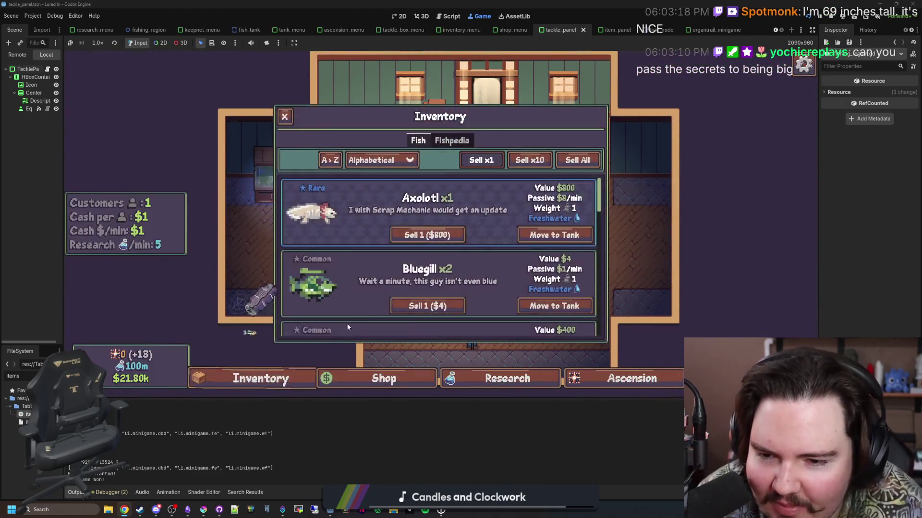
pyautogui.scroll(-5, 388, 268)
pyautogui.scroll(3, 387, 269)
pyautogui.scroll(5, 387, 272)
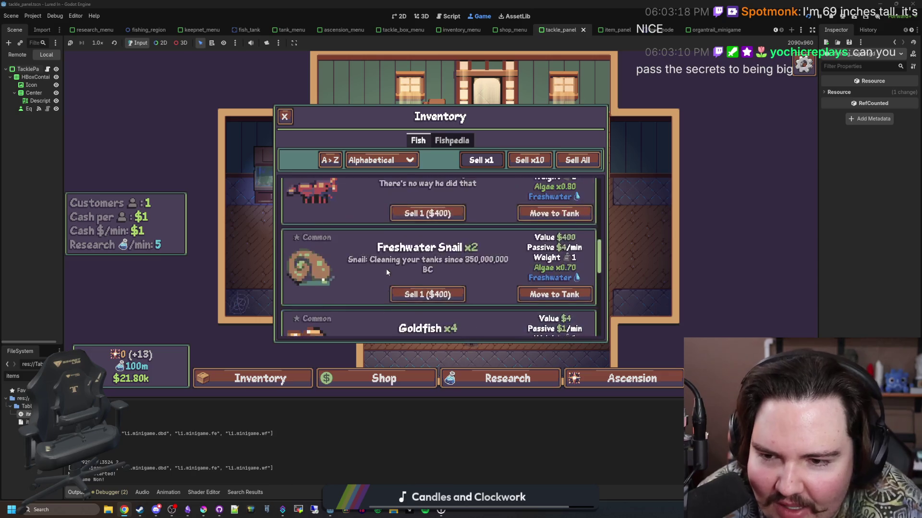
pyautogui.click(555, 310)
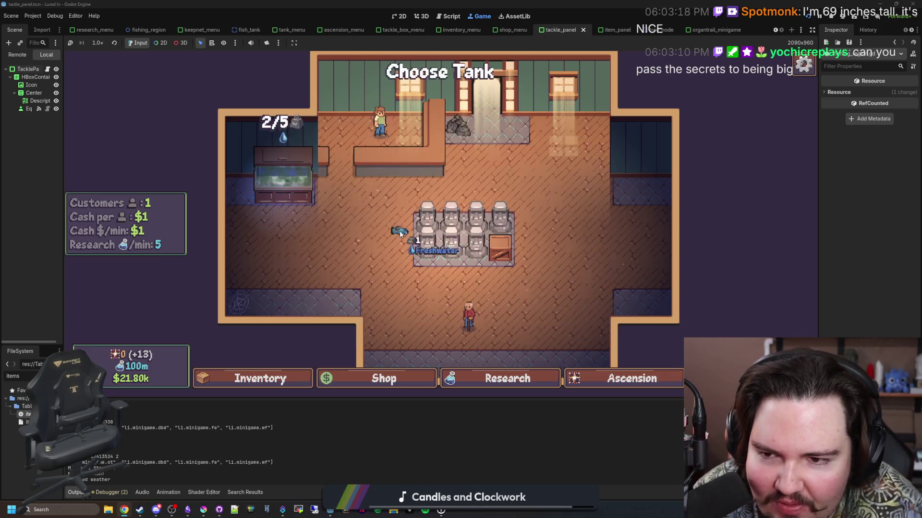
pyautogui.click(288, 178)
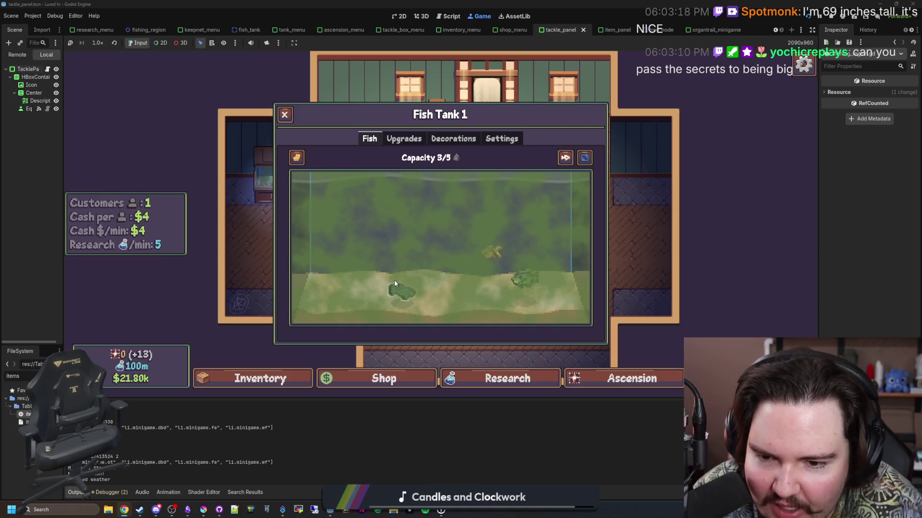
# - Inspect the Goldfish and pupfish details in the tank, then close the info popup
pyautogui.click(394, 290)
pyautogui.click(488, 255)
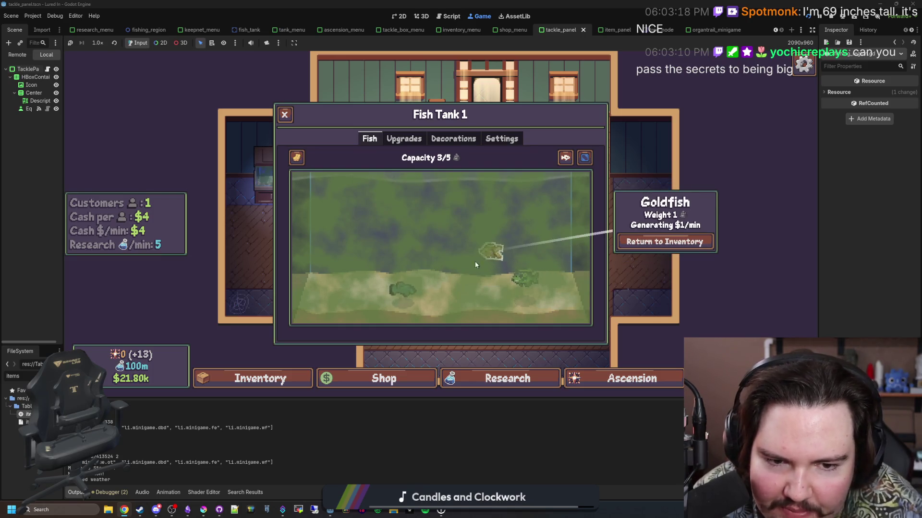
pyautogui.click(402, 293)
pyautogui.click(397, 228)
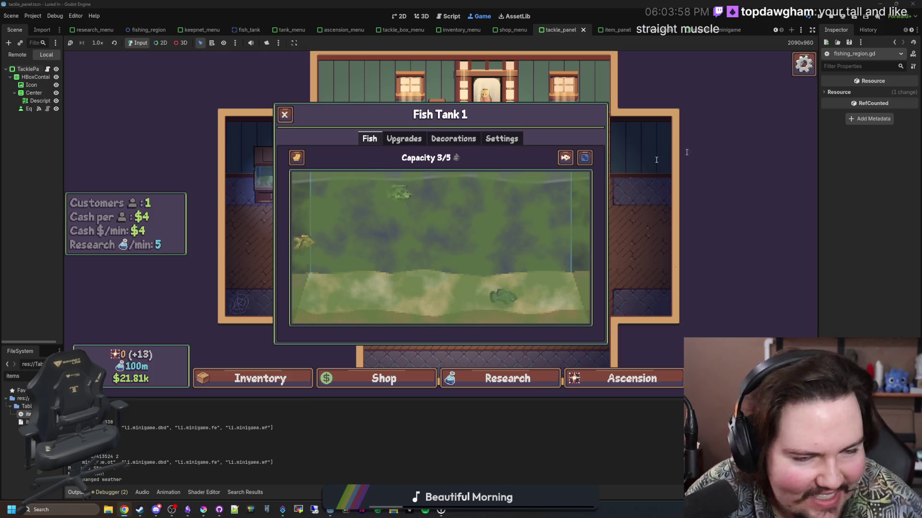
pyautogui.press('super+2')
pyautogui.write('177cm to feet')
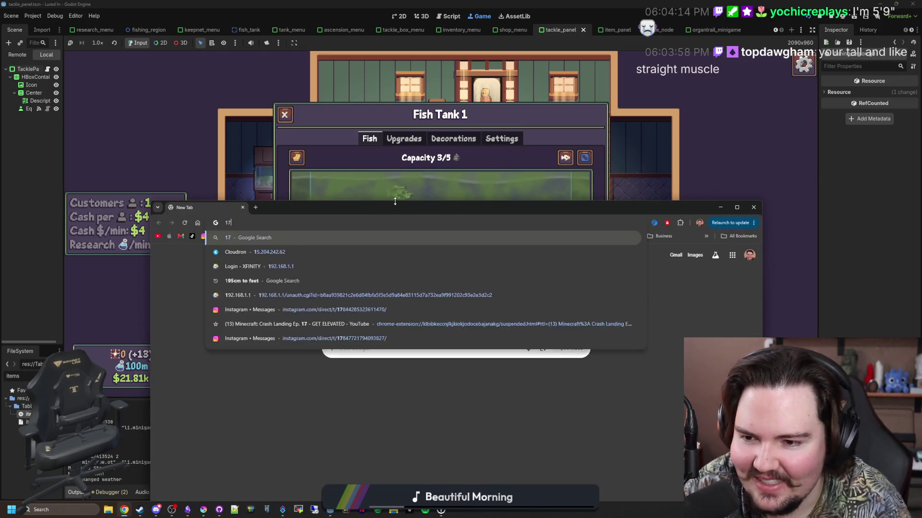
pyautogui.press('Return')
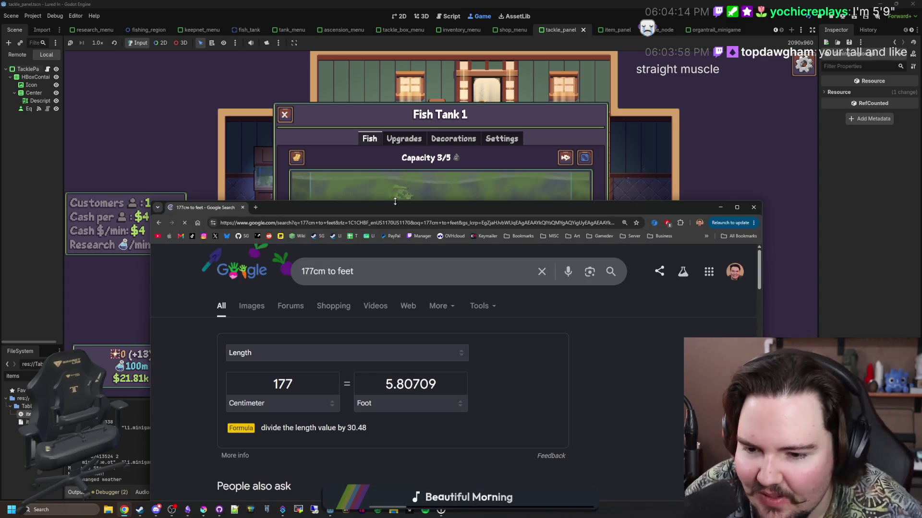
pyautogui.scroll(-3, 396, 394)
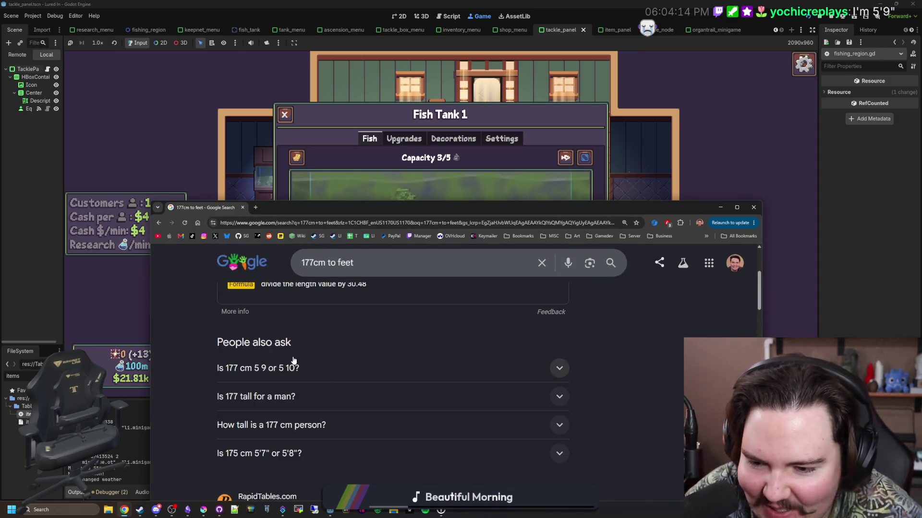
pyautogui.scroll(3, 288, 353)
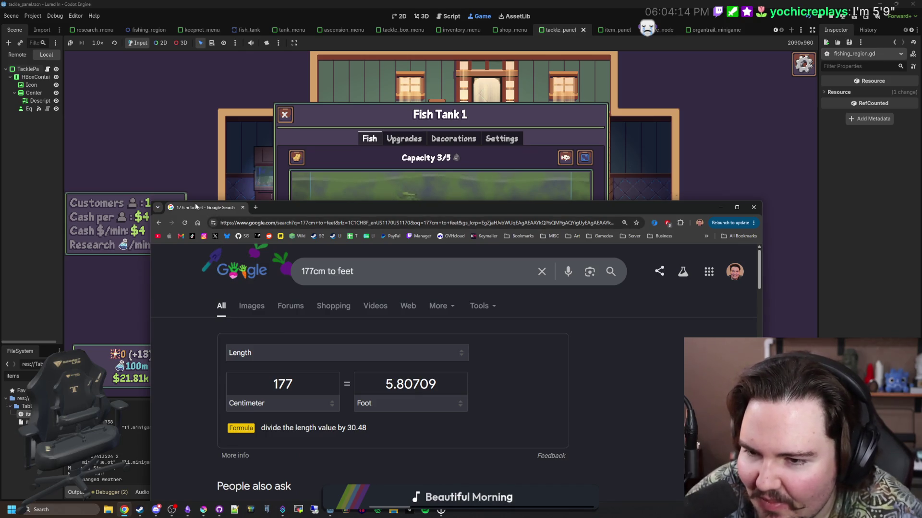
pyautogui.click(244, 208)
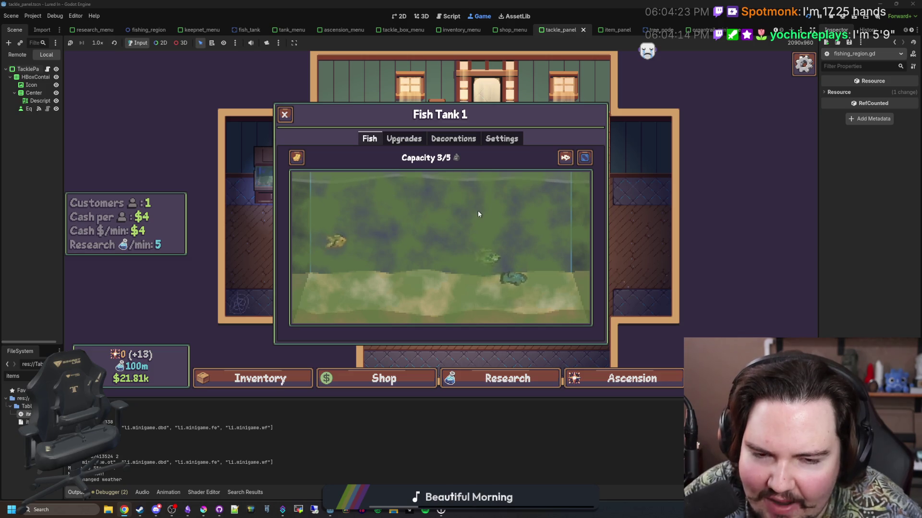
# - Close Fish Tank 1, look through the fish inventory, and open the Shop's Aquarium upgrades
pyautogui.press('Escape')
pyautogui.click(283, 379)
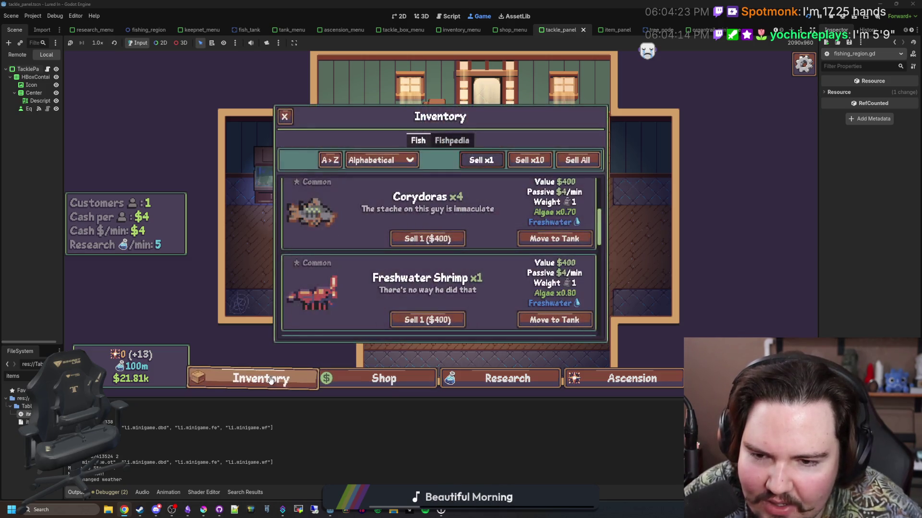
pyautogui.scroll(-5, 332, 276)
pyautogui.scroll(8, 333, 278)
pyautogui.scroll(-1, 333, 278)
pyautogui.click(295, 387)
pyautogui.click(379, 379)
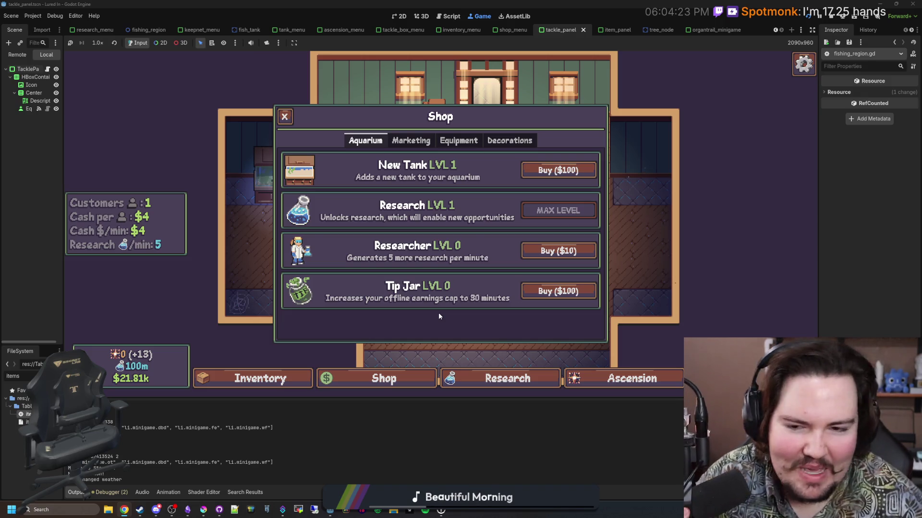
# - Browse the shop tabs, then buy two levels of Advertising under Marketing
pyautogui.click(431, 147)
pyautogui.click(458, 143)
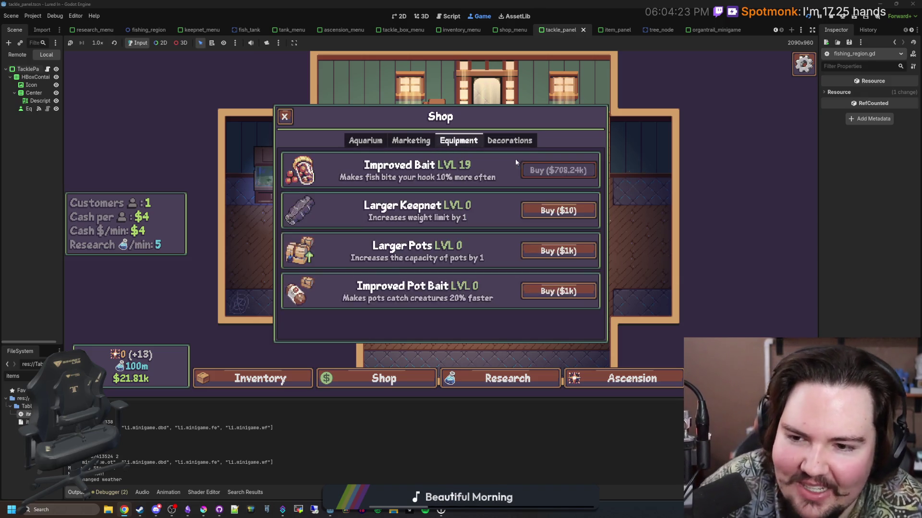
pyautogui.click(524, 142)
pyautogui.scroll(-6, 428, 219)
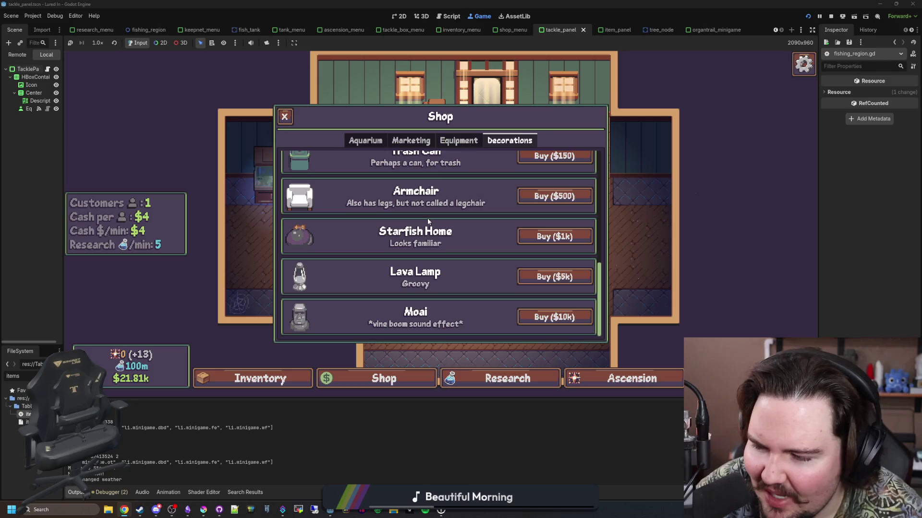
pyautogui.click(456, 144)
pyautogui.click(401, 144)
pyautogui.click(380, 146)
pyautogui.click(396, 148)
pyautogui.click(558, 171)
pyautogui.click(558, 170)
# - Review the Equipment, Decorations and Aquarium tabs again, then close the shop
pyautogui.click(456, 143)
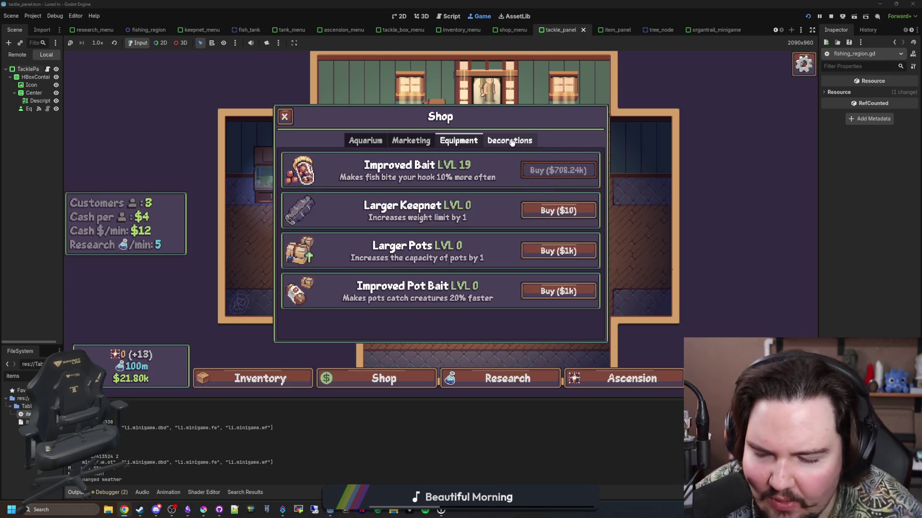
pyautogui.click(511, 142)
pyautogui.scroll(5, 372, 216)
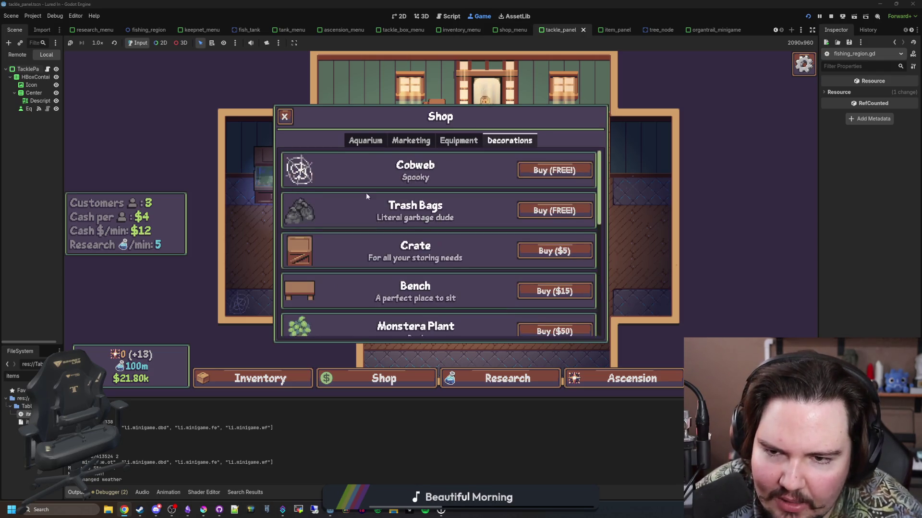
pyautogui.click(363, 139)
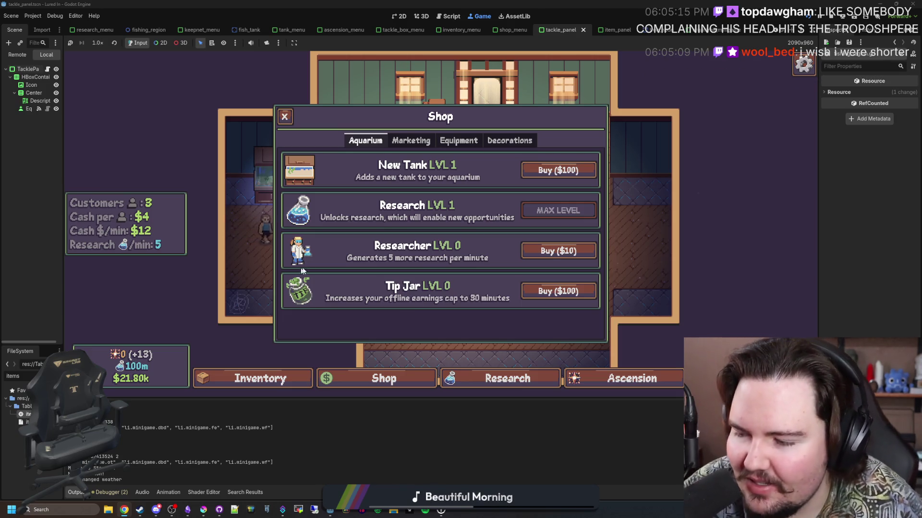
pyautogui.click(411, 141)
pyautogui.click(459, 140)
pyautogui.click(504, 144)
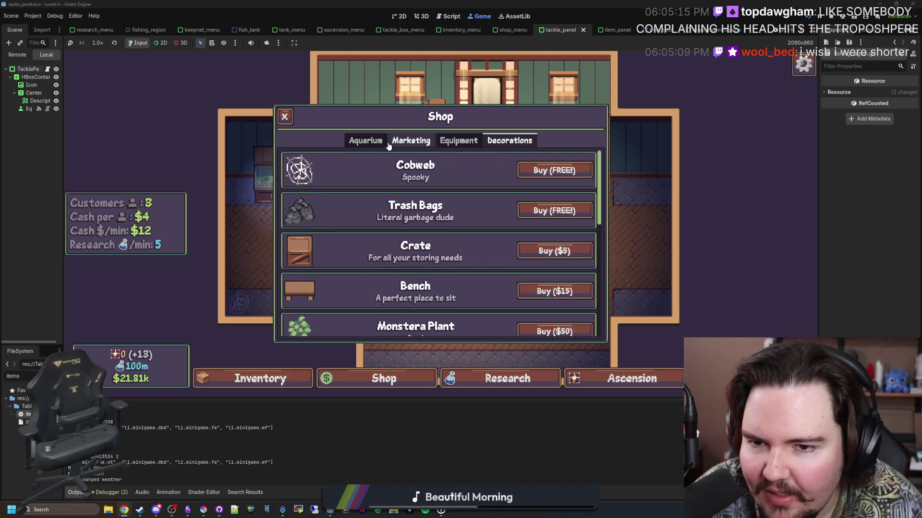
pyautogui.click(365, 141)
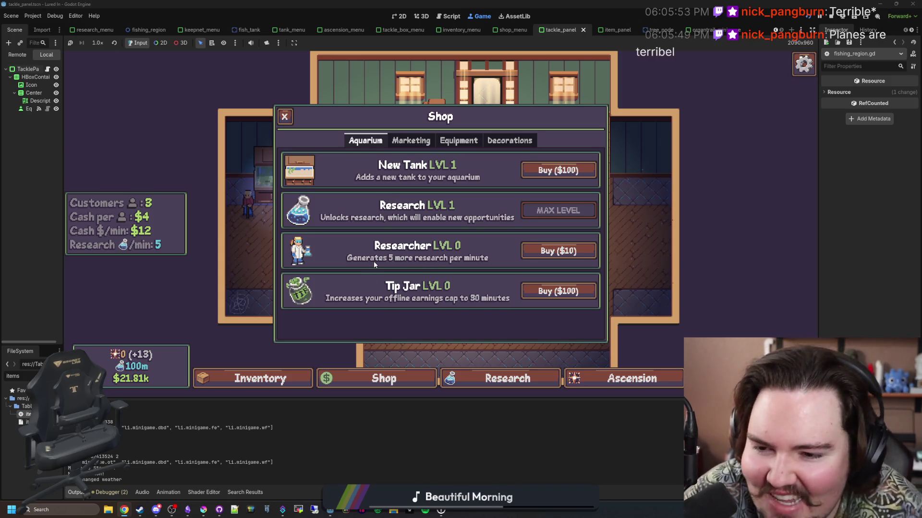
pyautogui.click(284, 117)
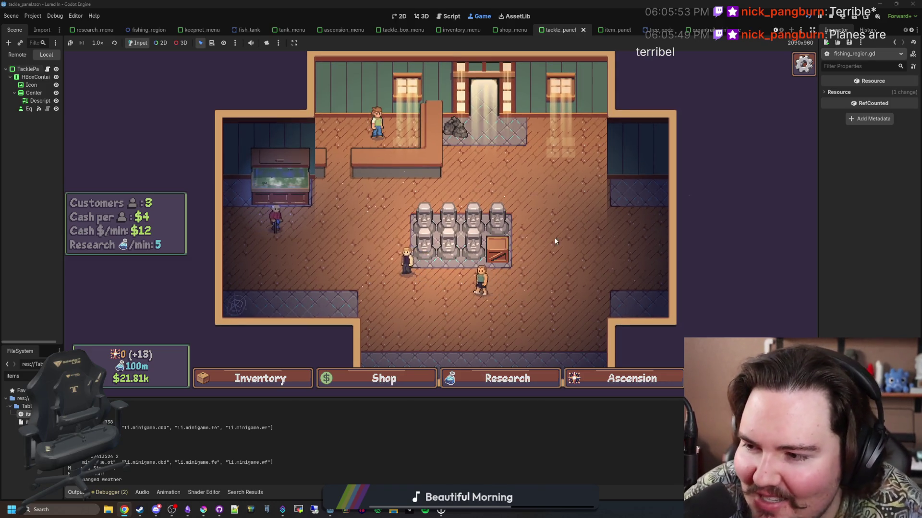
pyautogui.press('w')
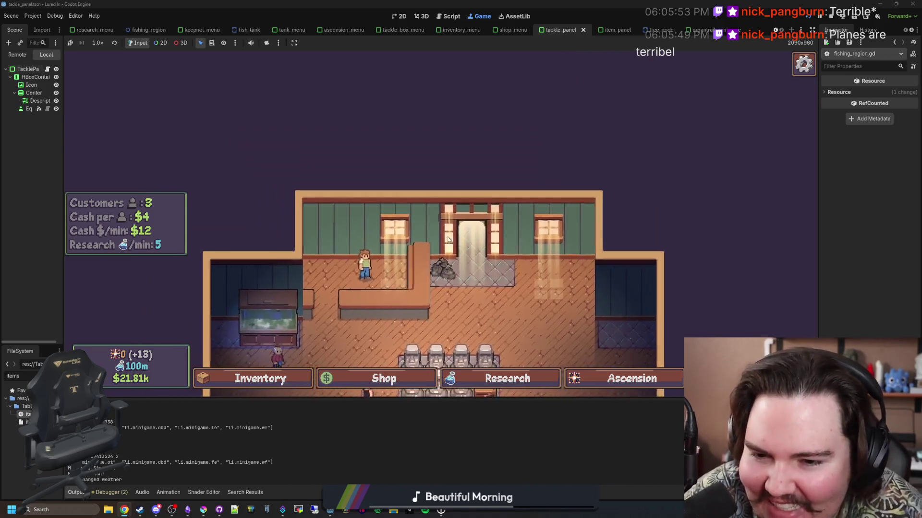
pyautogui.press('s')
pyautogui.press('d')
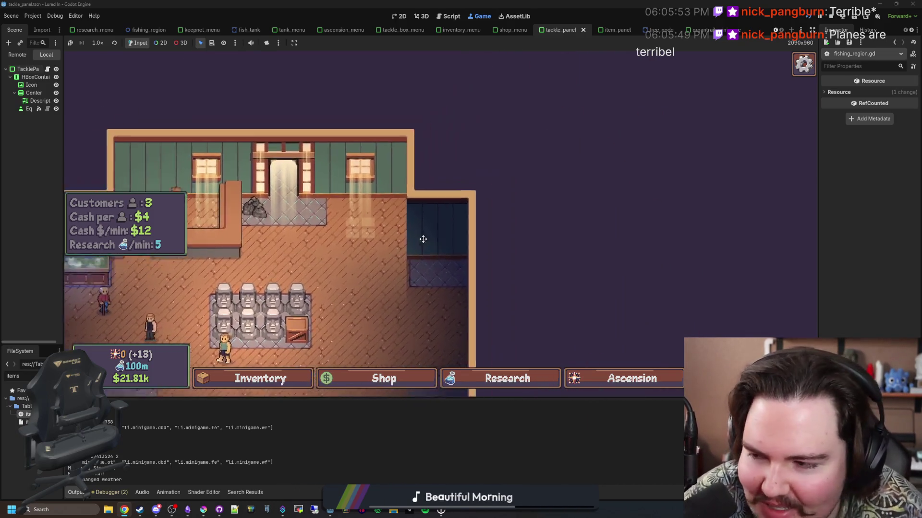
pyautogui.press('a')
pyautogui.press('w')
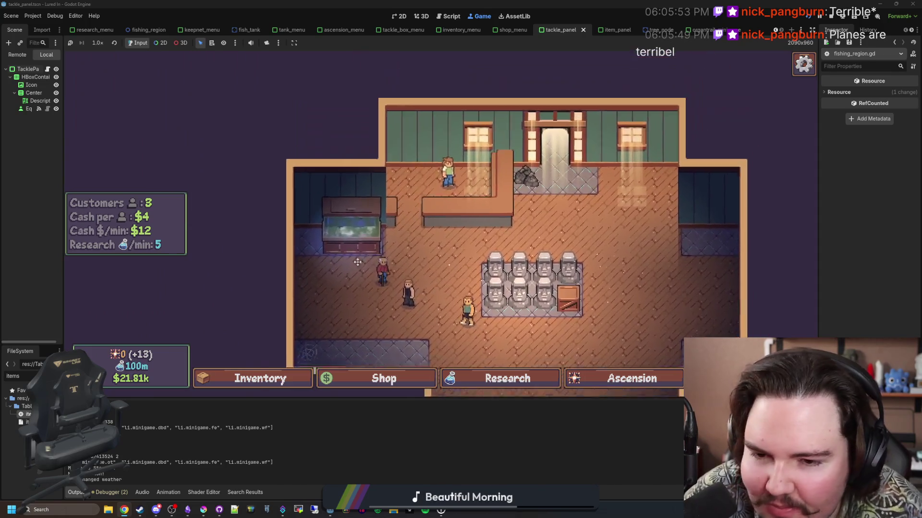
pyautogui.scroll(2, 365, 257)
pyautogui.click(395, 218)
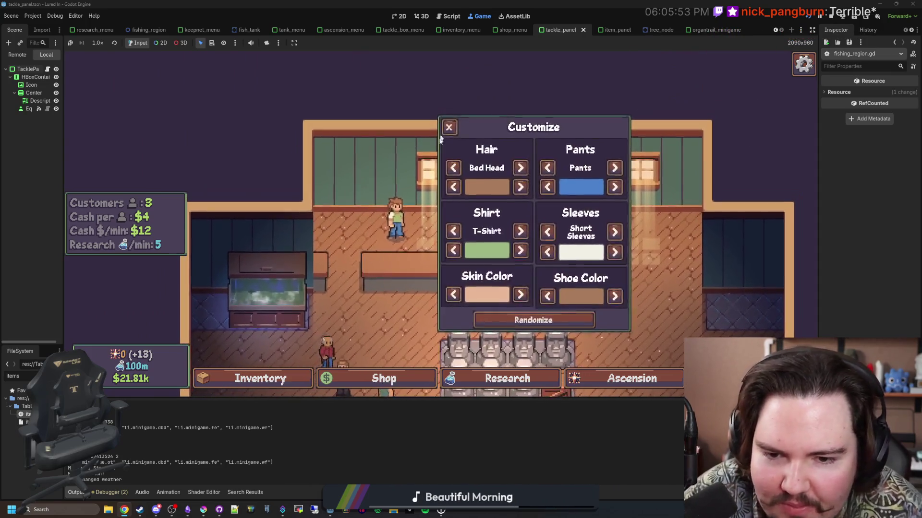
pyautogui.click(449, 127)
pyautogui.press('s')
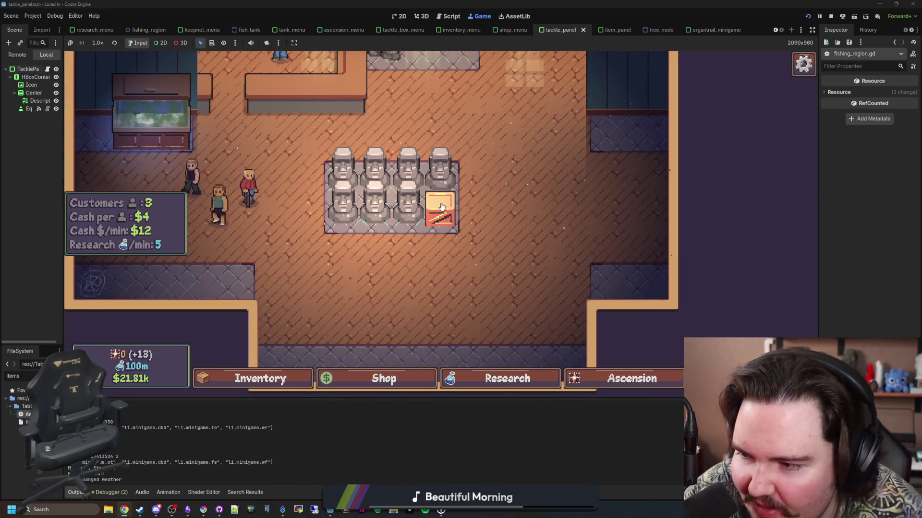
pyautogui.click(441, 206)
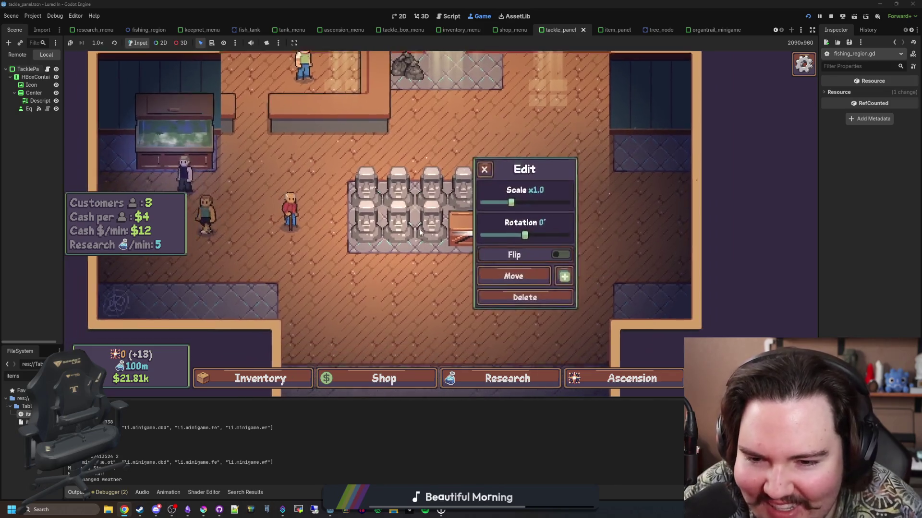
pyautogui.click(467, 205)
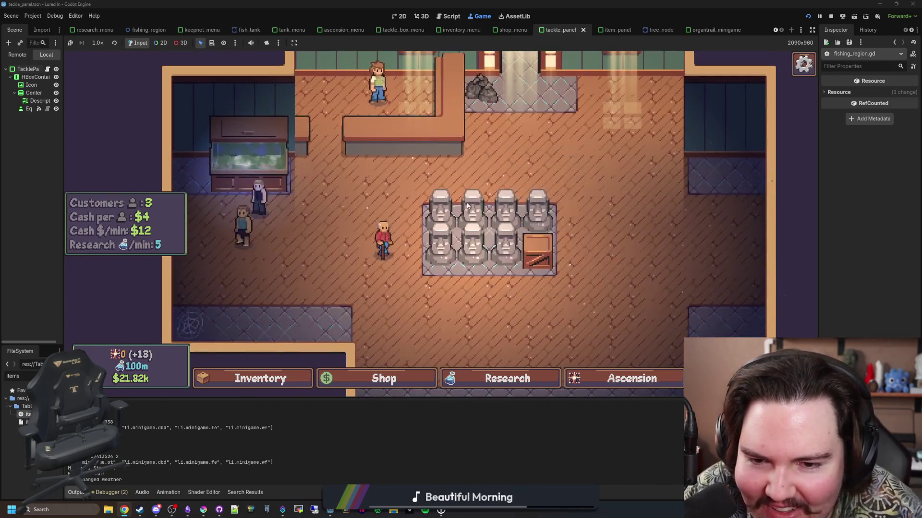
pyautogui.click(468, 211)
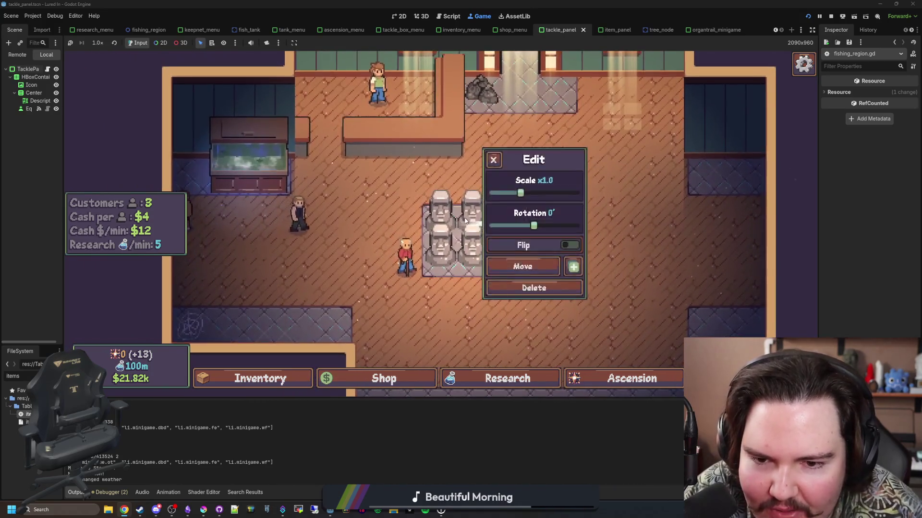
pyautogui.click(470, 220)
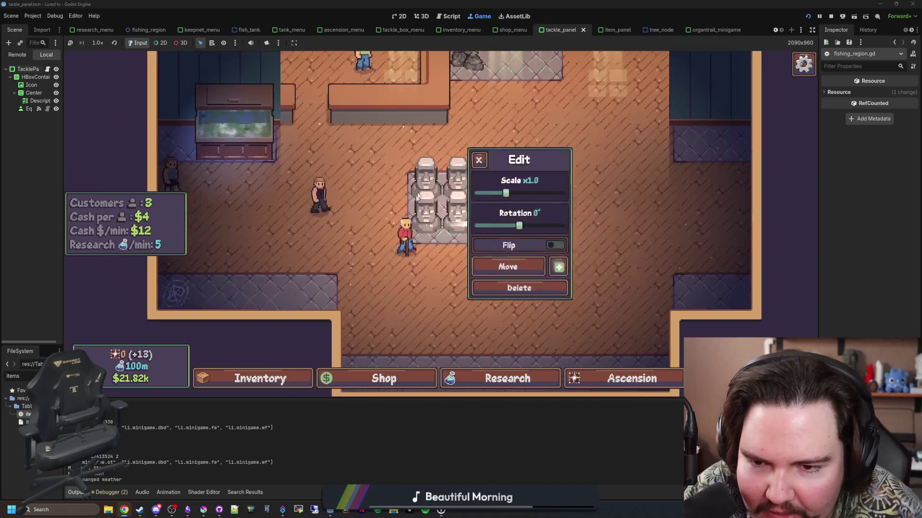
pyautogui.click(456, 217)
pyautogui.click(456, 218)
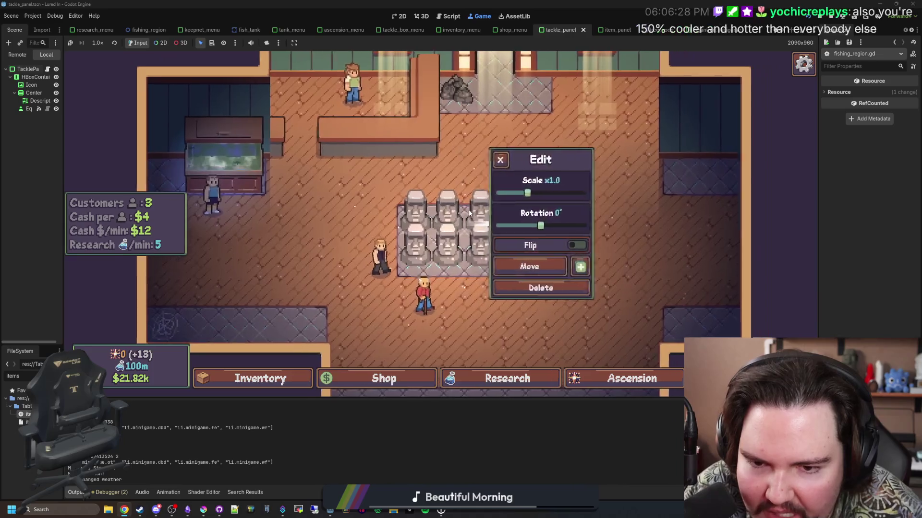
pyautogui.click(430, 201)
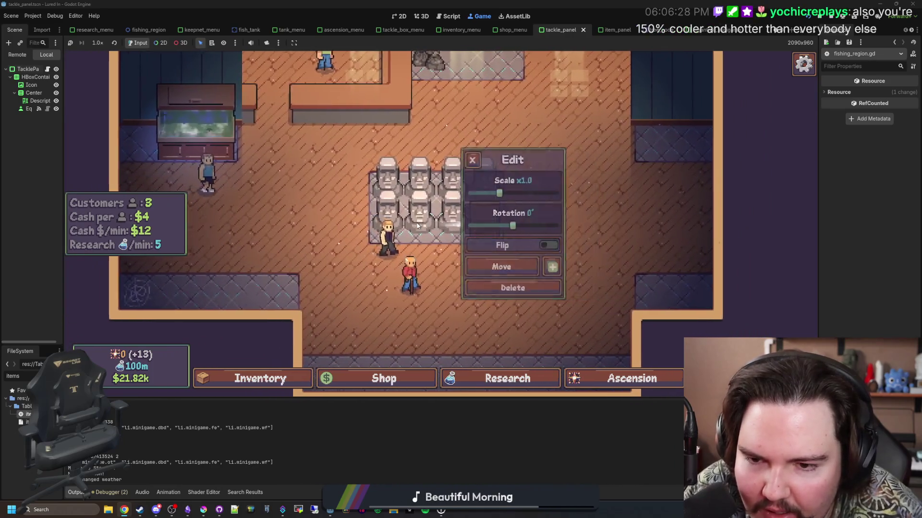
pyautogui.click(451, 248)
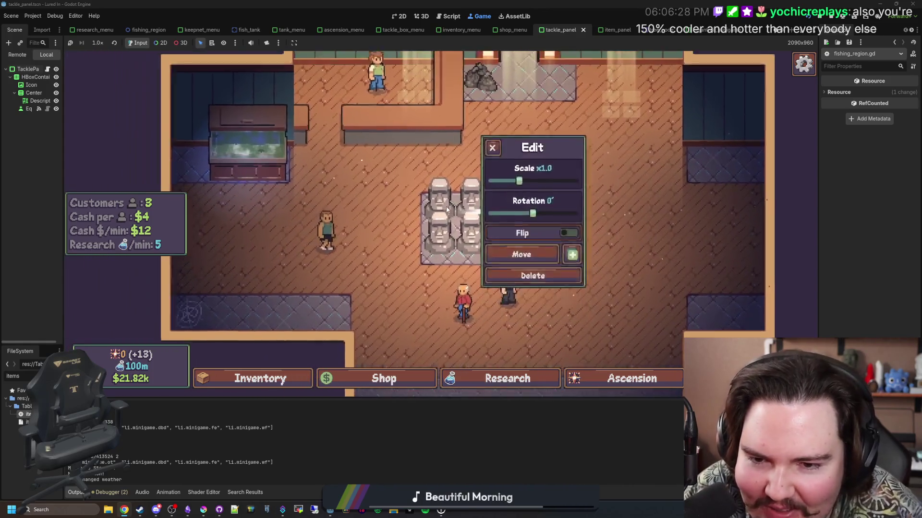
pyautogui.click(465, 213)
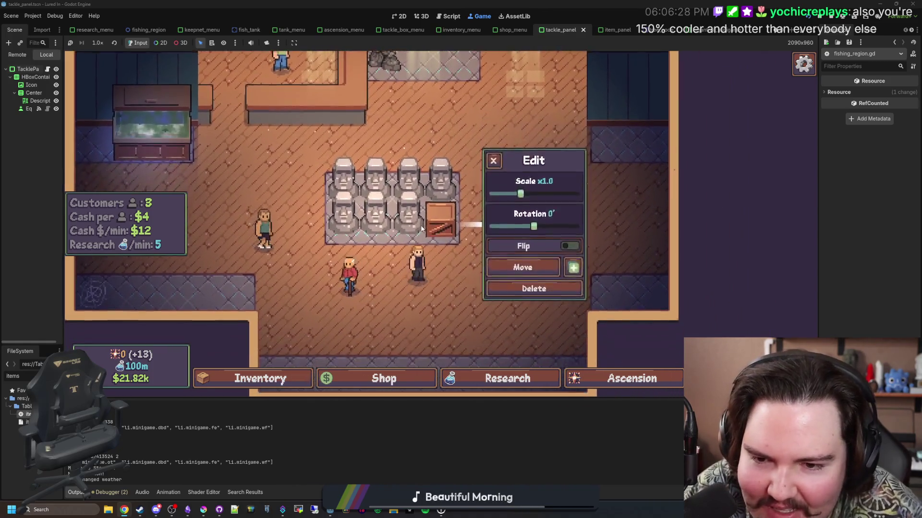
pyautogui.click(487, 162)
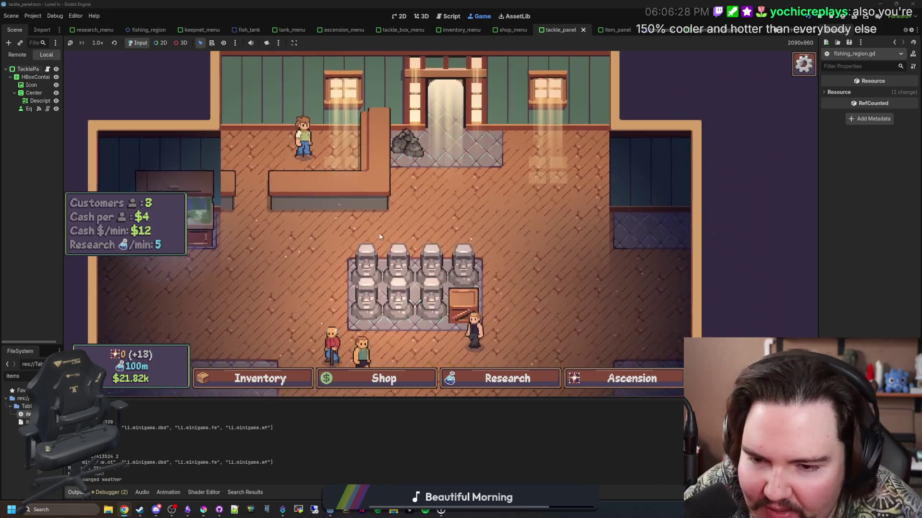
pyautogui.click(379, 267)
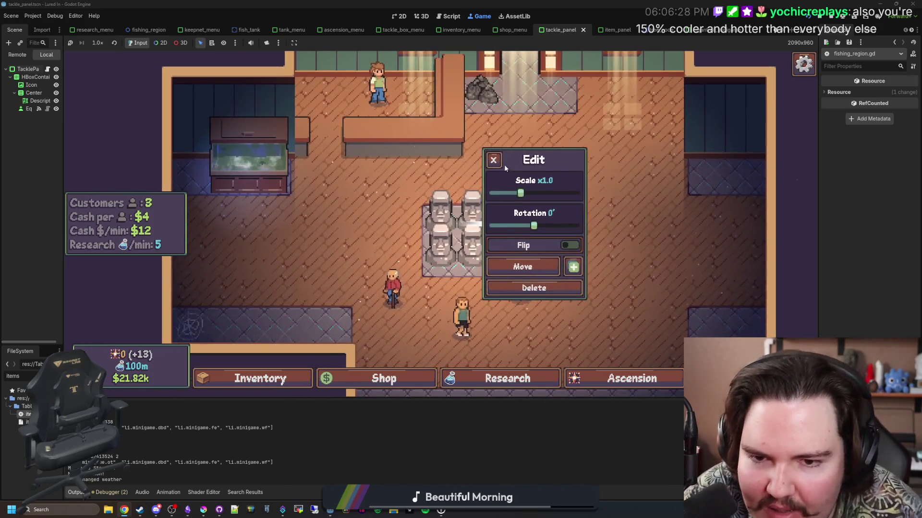
pyautogui.click(499, 164)
pyautogui.click(502, 196)
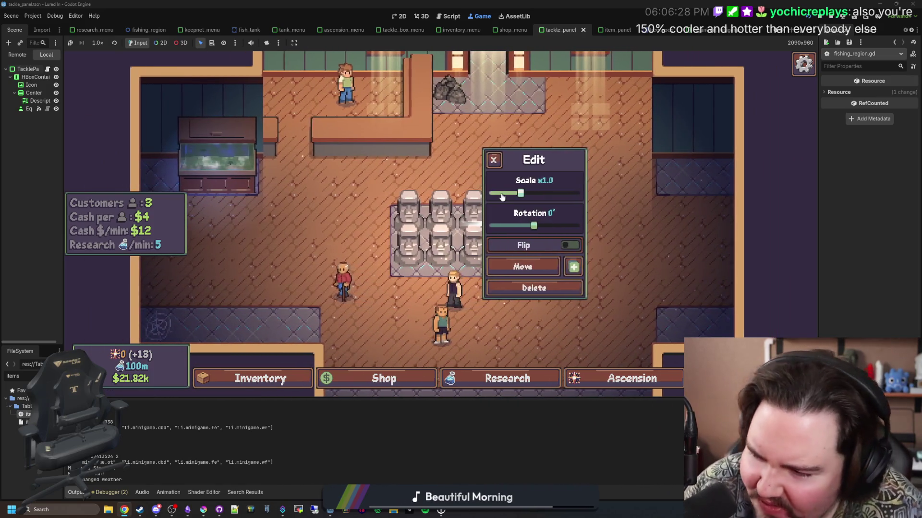
pyautogui.click(494, 162)
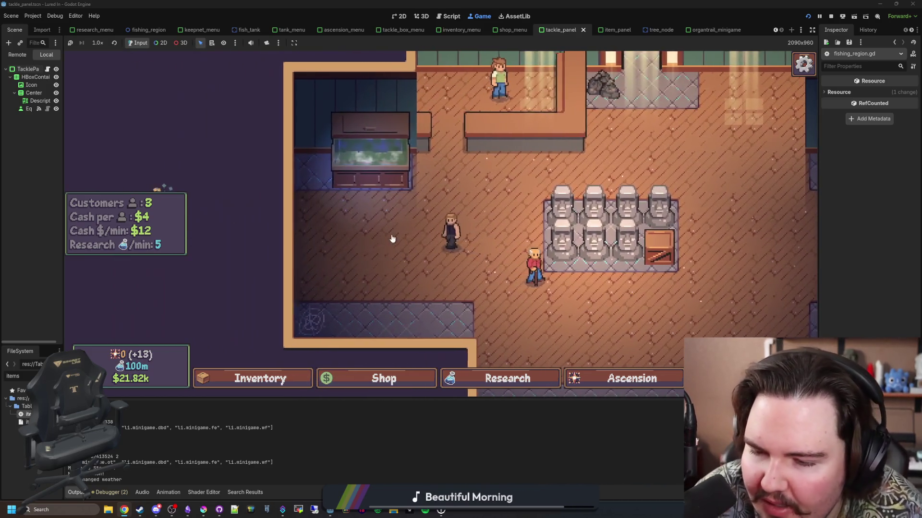
pyautogui.click(446, 238)
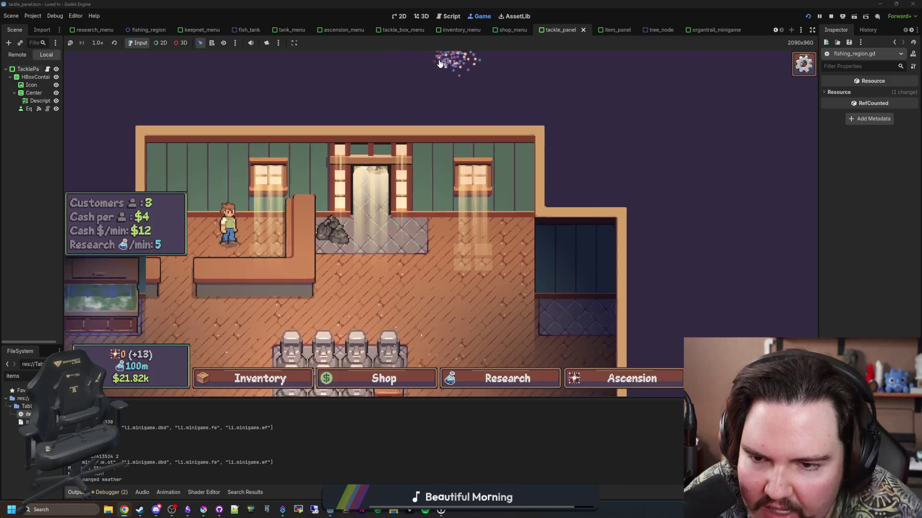
pyautogui.click(416, 229)
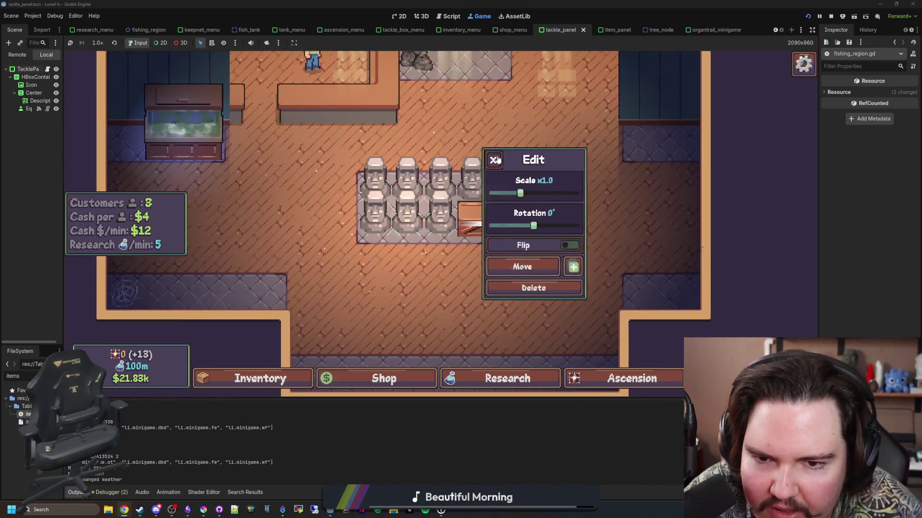
pyautogui.click(477, 177)
pyautogui.click(497, 162)
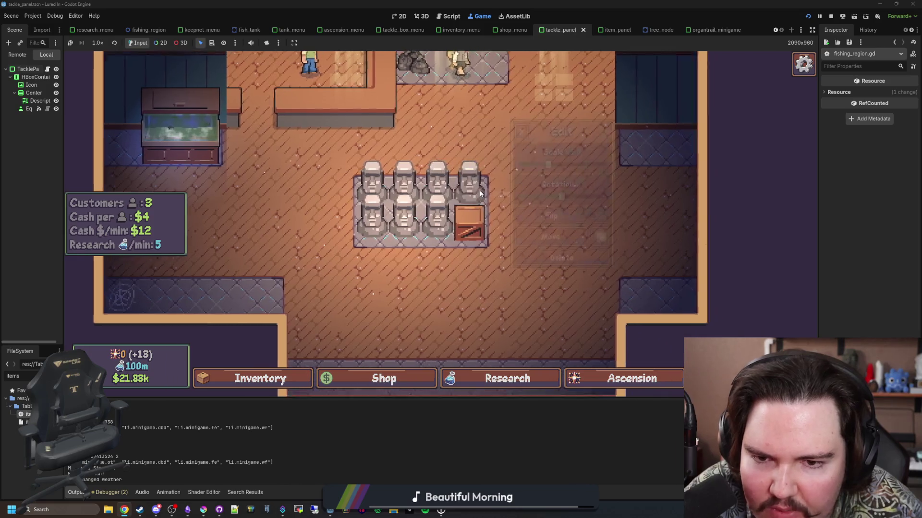
pyautogui.click(494, 162)
pyautogui.click(490, 165)
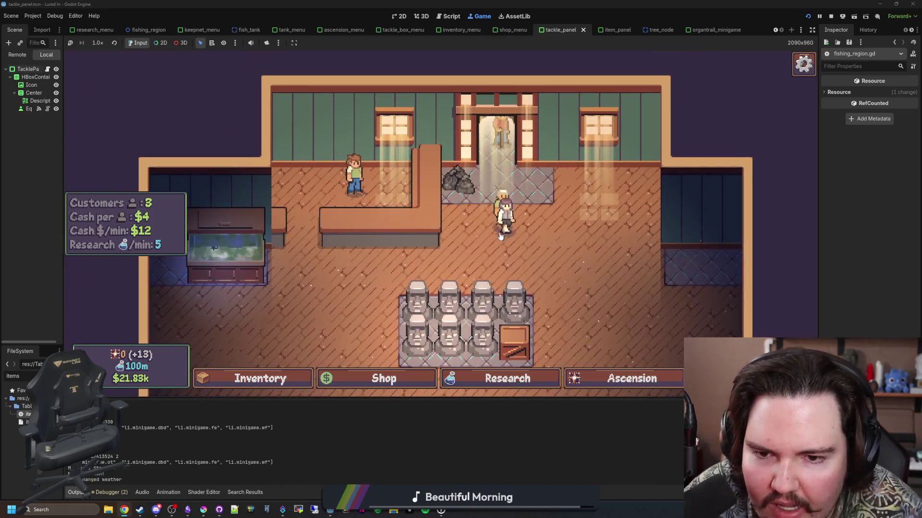
pyautogui.scroll(3, 499, 182)
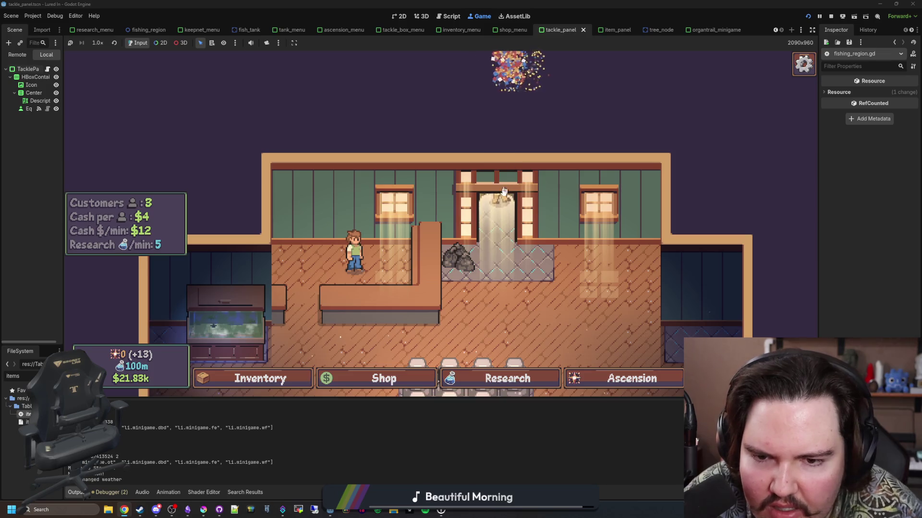
pyautogui.scroll(-5, 481, 80)
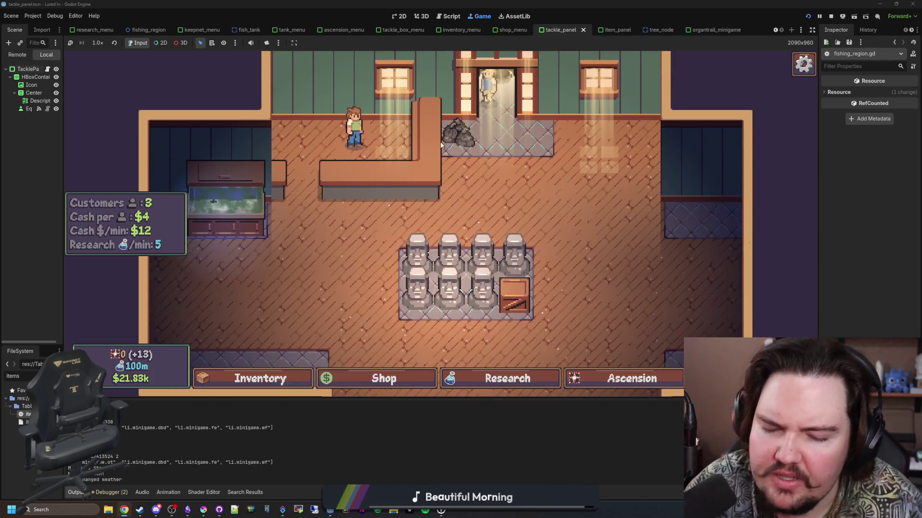
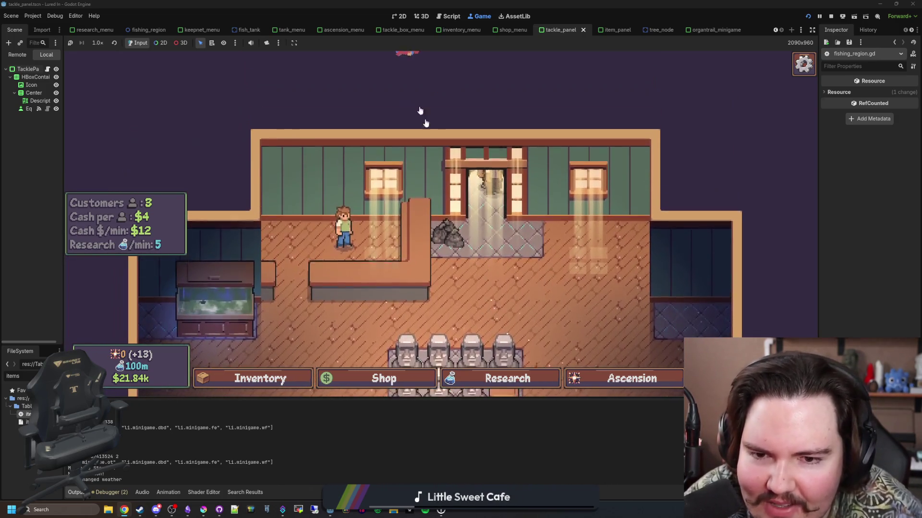
# - Delete the trash bags from the running game's shop
pyautogui.click(480, 68)
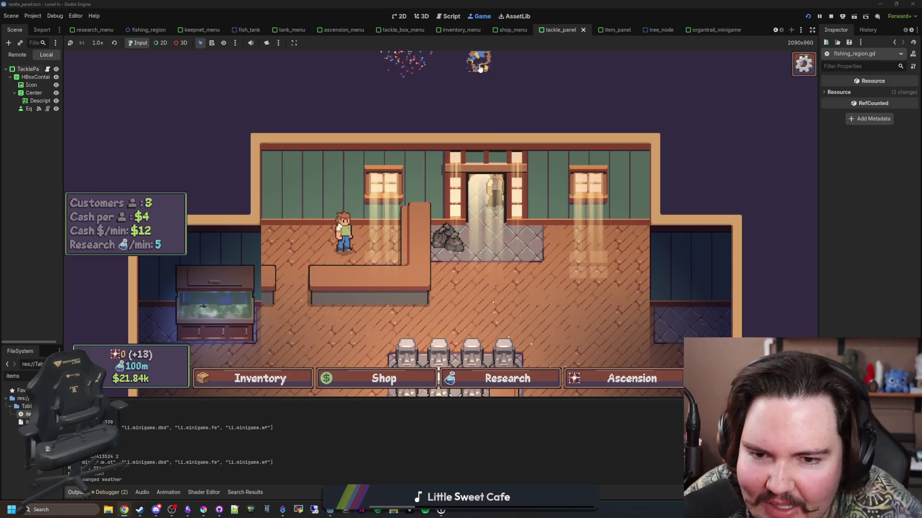
pyautogui.scroll(-5, 514, 261)
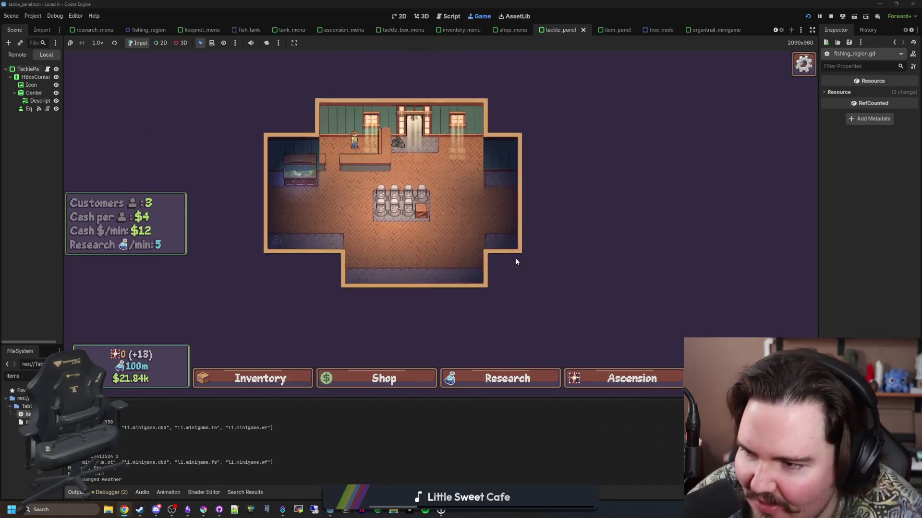
pyautogui.scroll(5, 493, 257)
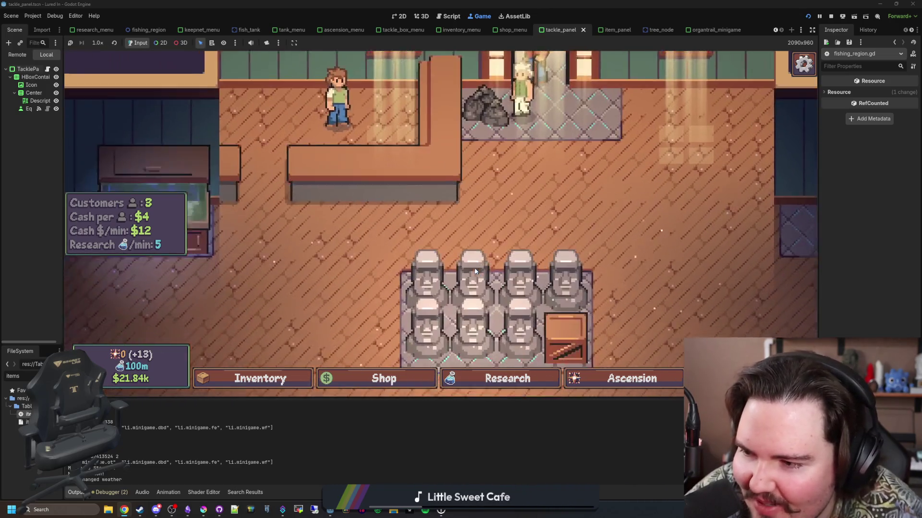
pyautogui.scroll(-3, 343, 211)
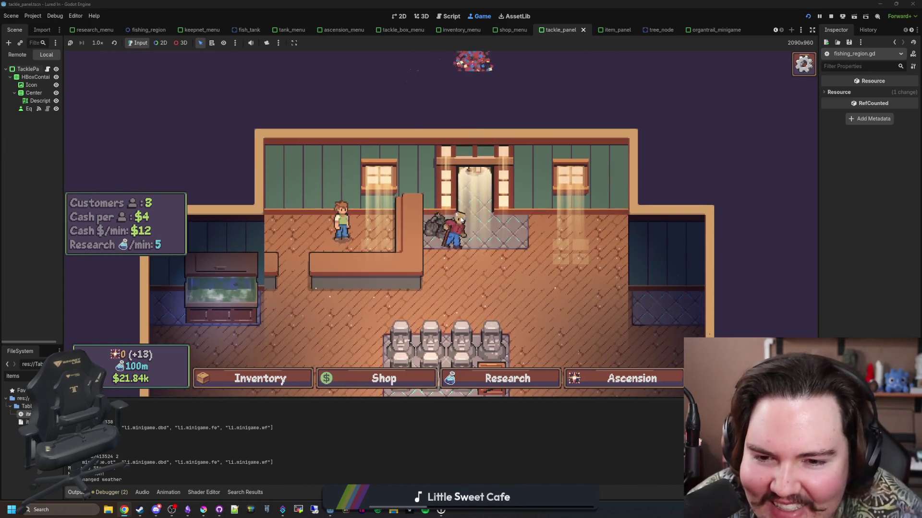
pyautogui.click(438, 227)
pyautogui.click(530, 285)
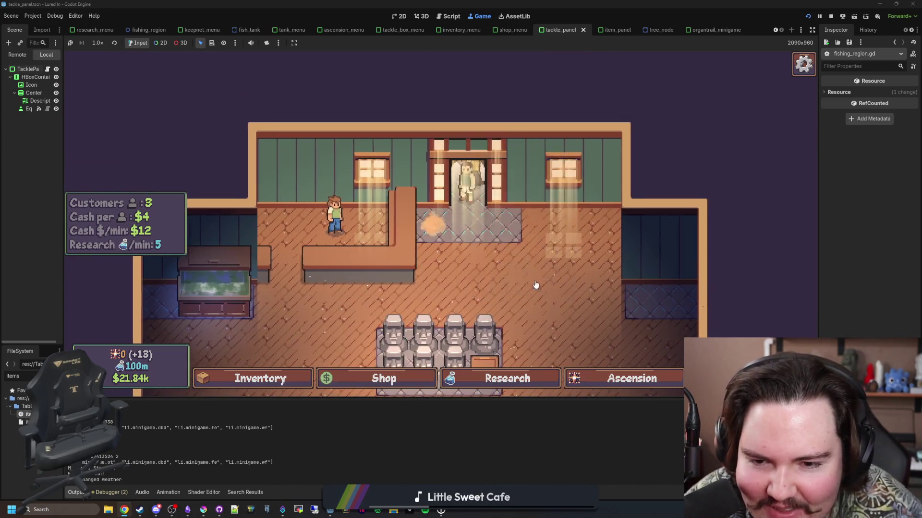
# - Delete three statues and the crate beside them from the shop
pyautogui.click(441, 219)
pyautogui.click(525, 283)
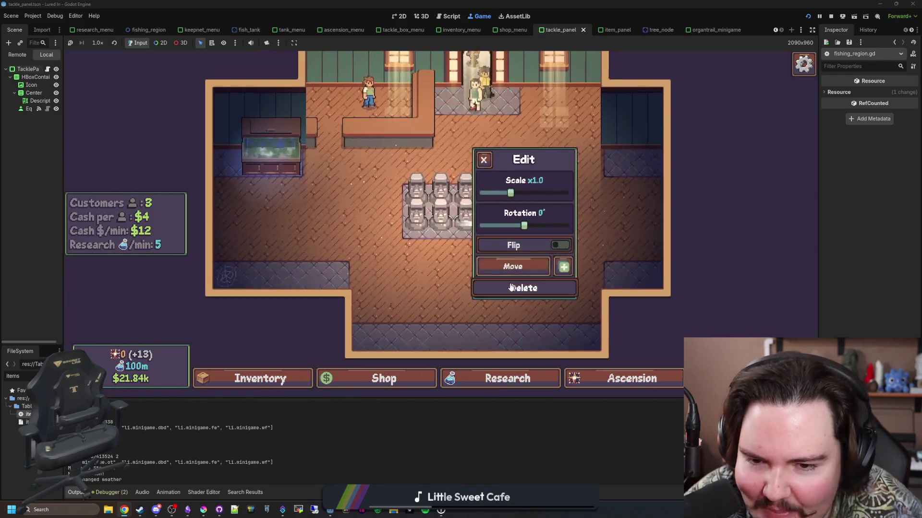
pyautogui.click(453, 198)
pyautogui.click(525, 282)
pyautogui.click(461, 211)
pyautogui.click(516, 288)
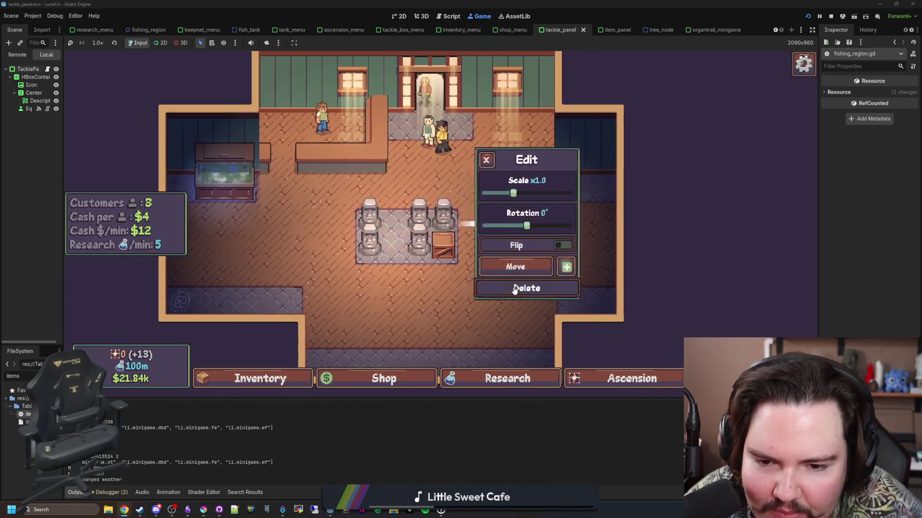
pyautogui.click(443, 253)
pyautogui.click(523, 285)
# - Check the shop worker's customization, then bring up the Pond, Lake and River travel list
pyautogui.scroll(-5, 501, 230)
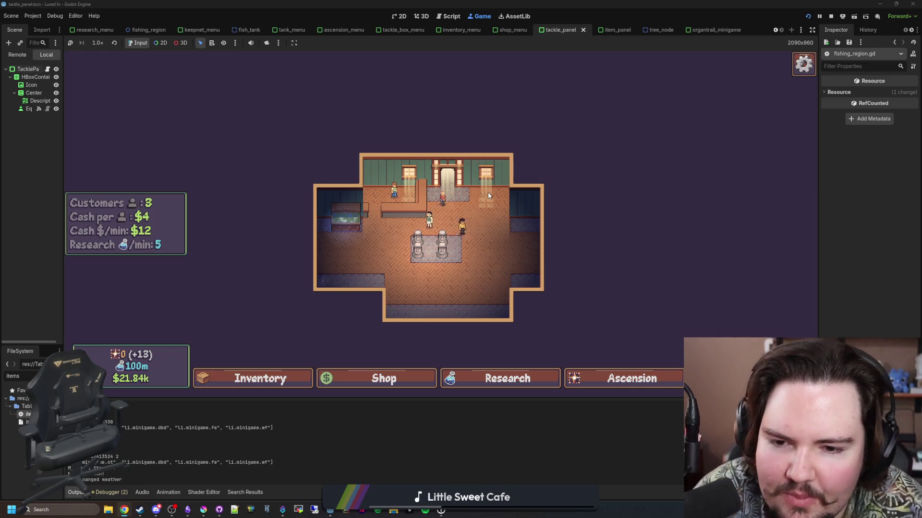
pyautogui.scroll(3, 509, 196)
pyautogui.scroll(2, 523, 190)
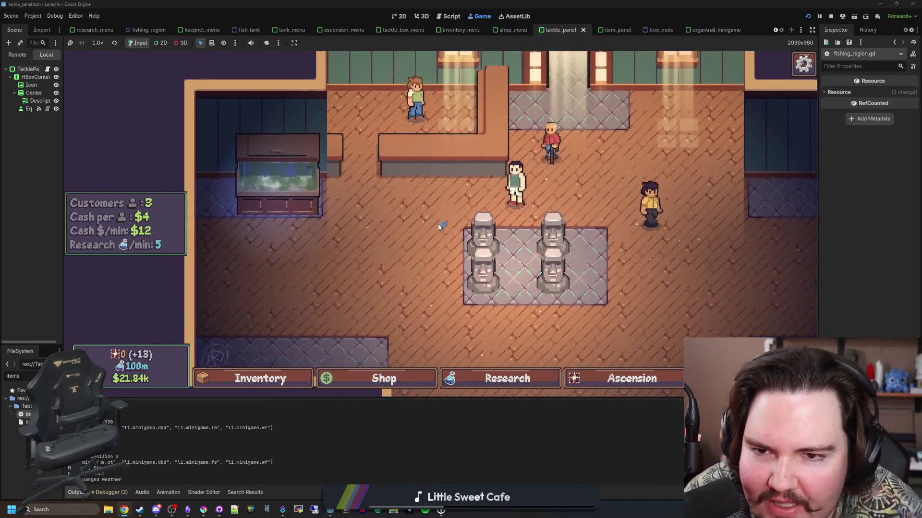
pyautogui.click(423, 180)
pyautogui.click(418, 172)
pyautogui.scroll(-4, 408, 216)
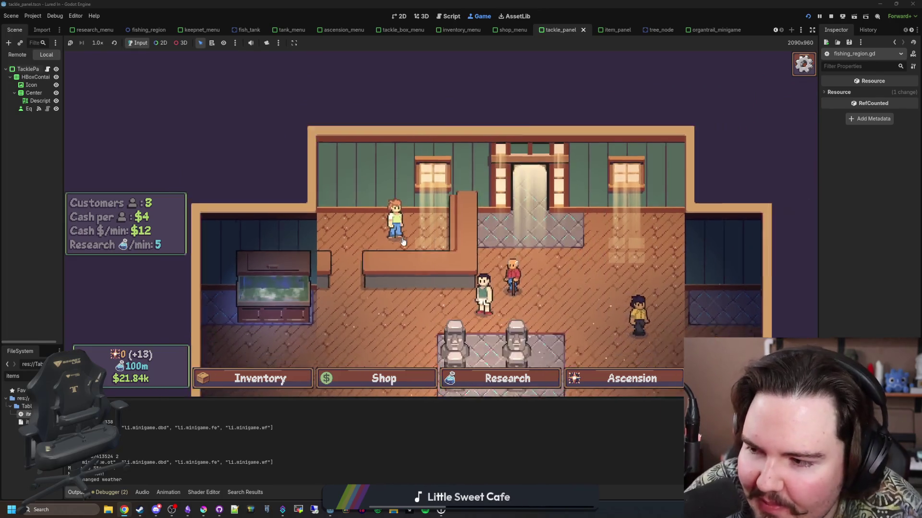
pyautogui.scroll(-2, 402, 242)
pyautogui.click(375, 99)
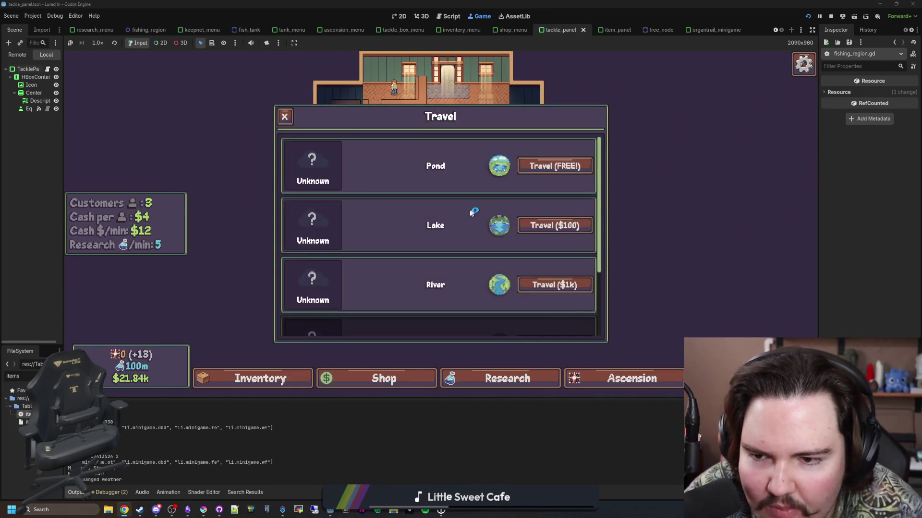
# - Browse the Research tree, viewing the Ocean and Jungle research details
pyautogui.scroll(-3, 474, 209)
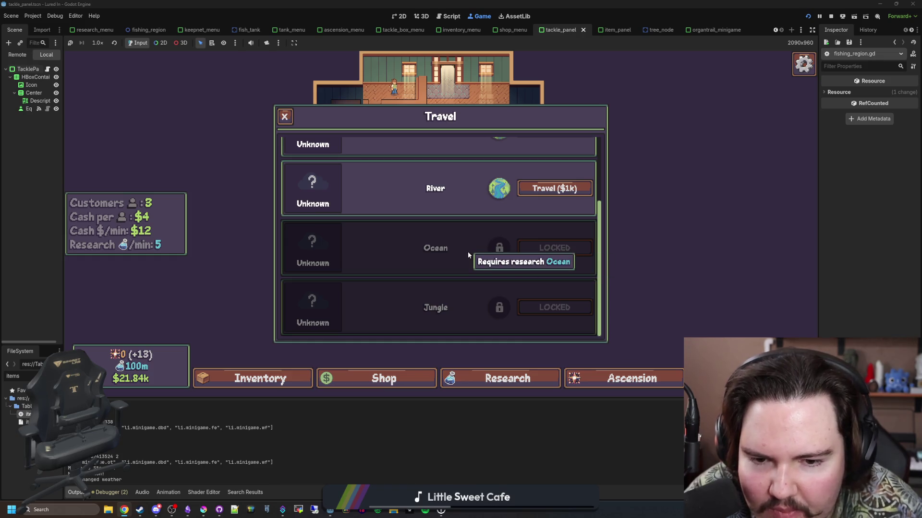
pyautogui.click(504, 378)
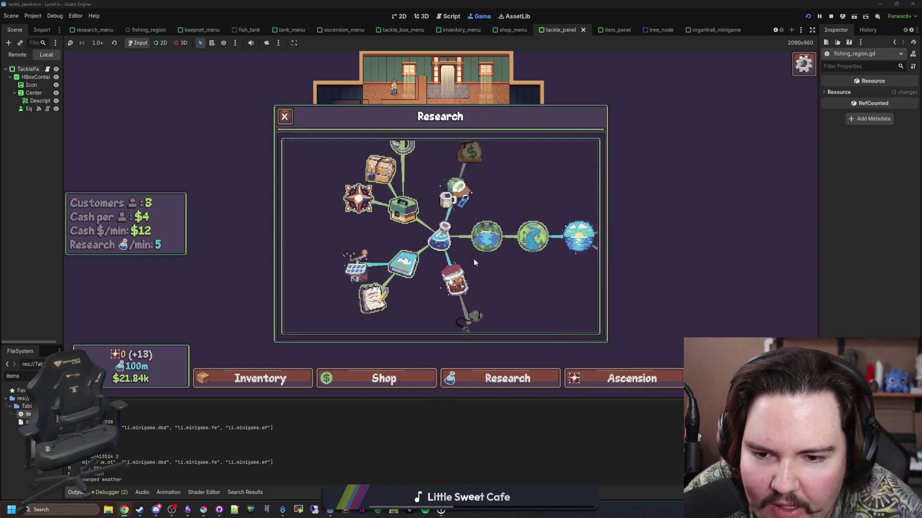
pyautogui.click(579, 236)
pyautogui.click(403, 238)
pyautogui.scroll(-3, 441, 209)
pyautogui.scroll(-2, 442, 210)
pyautogui.scroll(2, 442, 254)
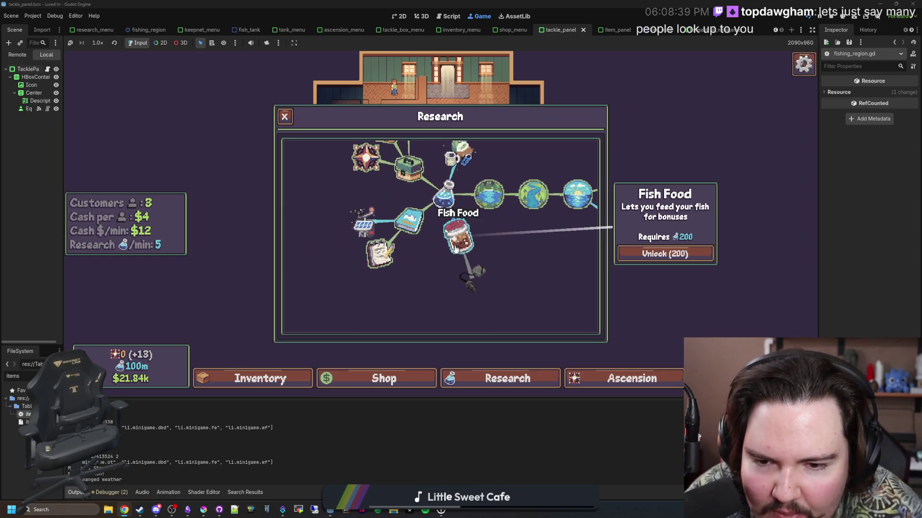
pyautogui.scroll(5, 471, 269)
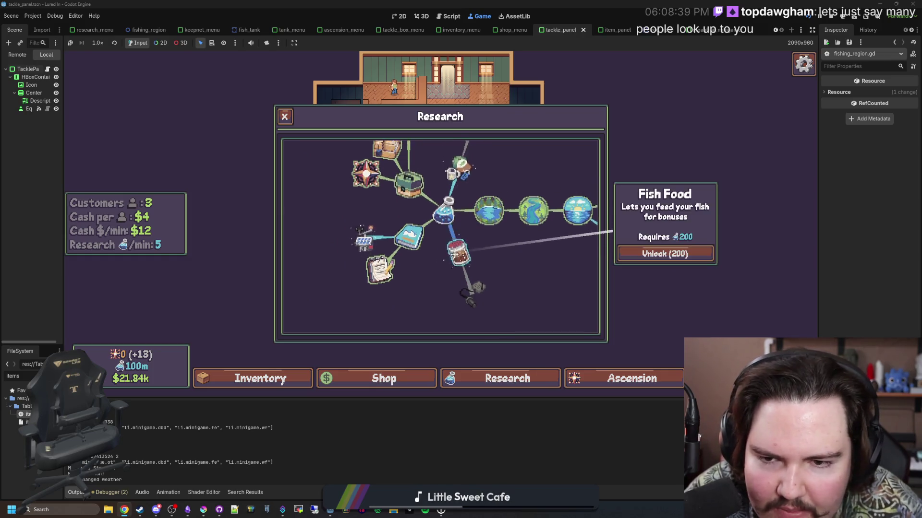
pyautogui.scroll(-4, 475, 223)
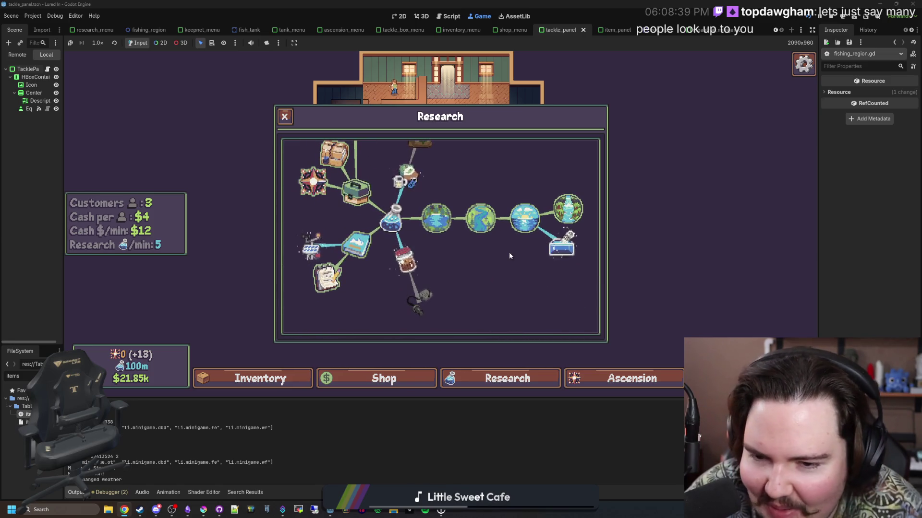
pyautogui.scroll(4, 510, 256)
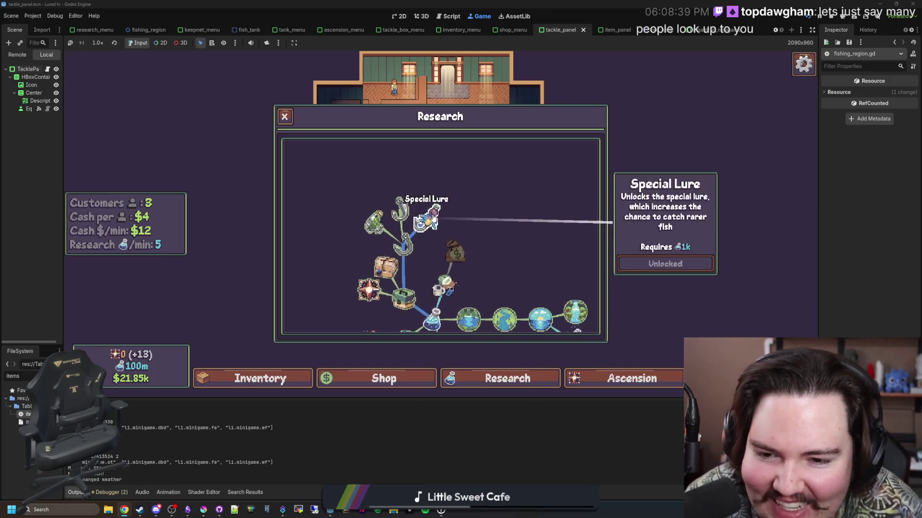
pyautogui.click(284, 116)
# - Travel to the Pond for free and cast the fishing line
pyautogui.click(667, 315)
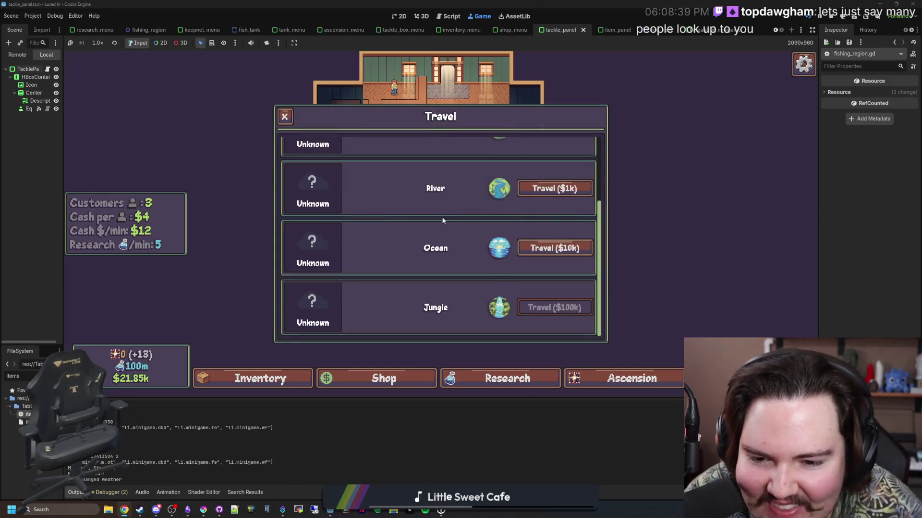
pyautogui.scroll(3, 438, 218)
pyautogui.click(552, 165)
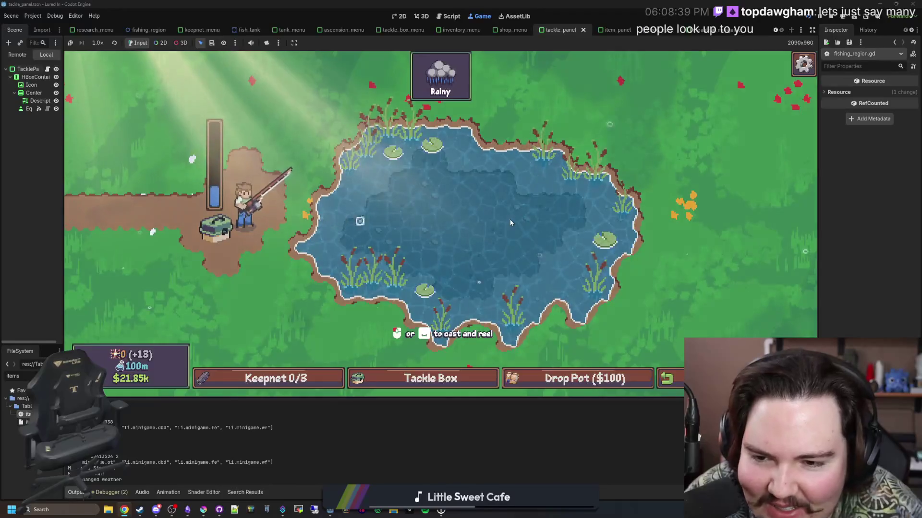
pyautogui.click(539, 229)
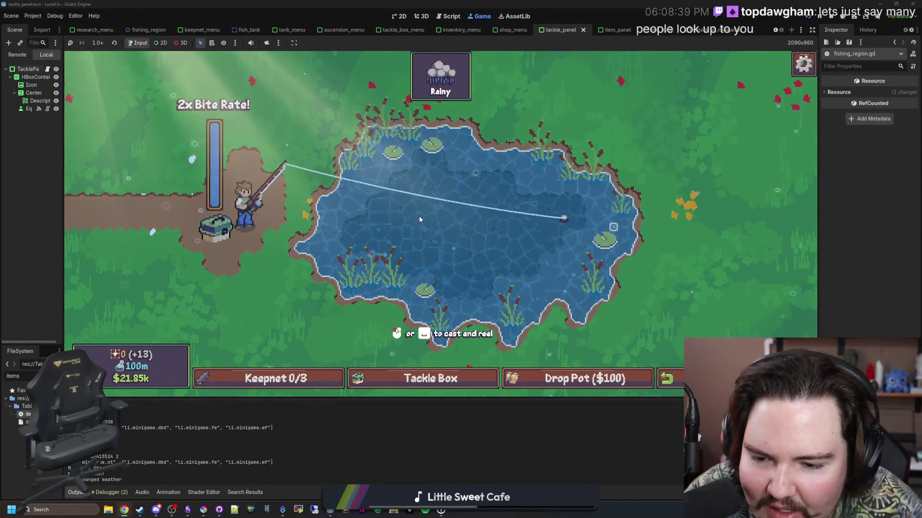
# - Try the Agile and Shiny lures in the tackle box, leaving the Normal Hook equipped
pyautogui.click(452, 380)
pyautogui.click(504, 250)
pyautogui.scroll(2, 523, 242)
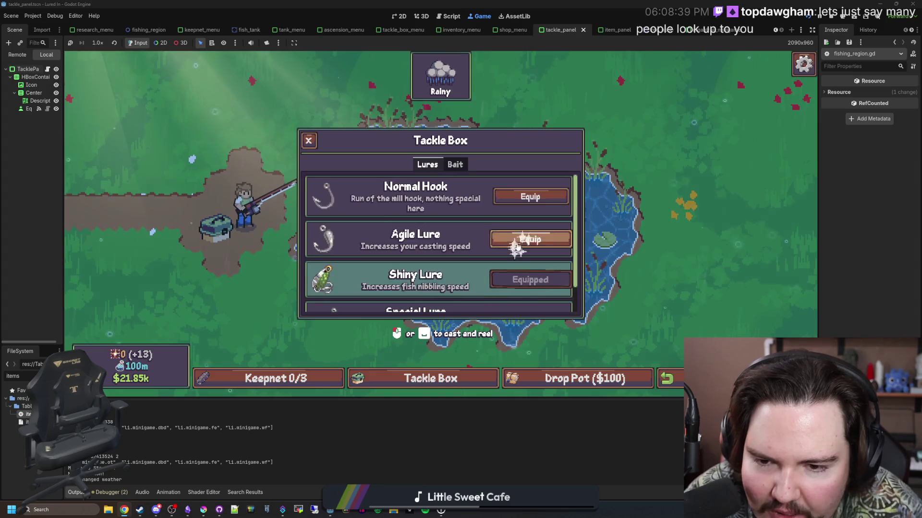
pyautogui.click(528, 240)
pyautogui.click(530, 197)
pyautogui.click(530, 239)
pyautogui.click(530, 280)
pyautogui.scroll(-1, 530, 269)
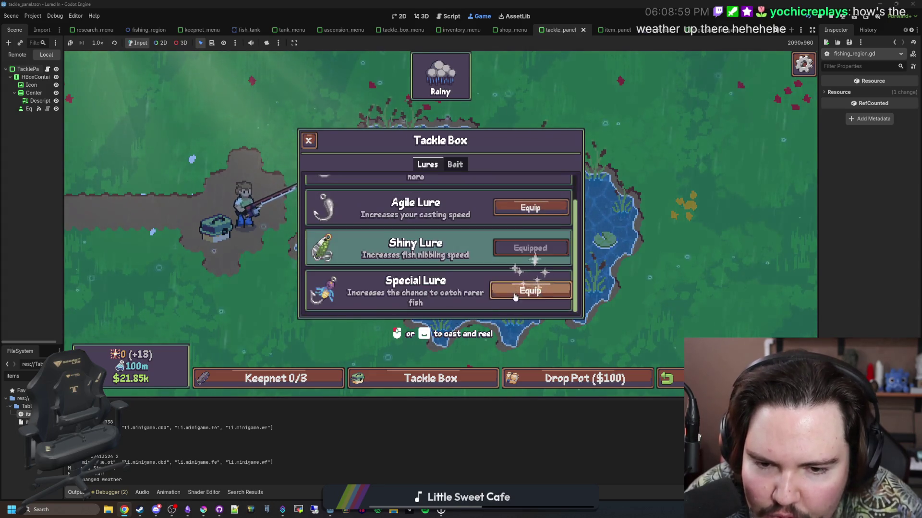
pyautogui.click(530, 207)
pyautogui.scroll(1, 530, 207)
pyautogui.click(530, 197)
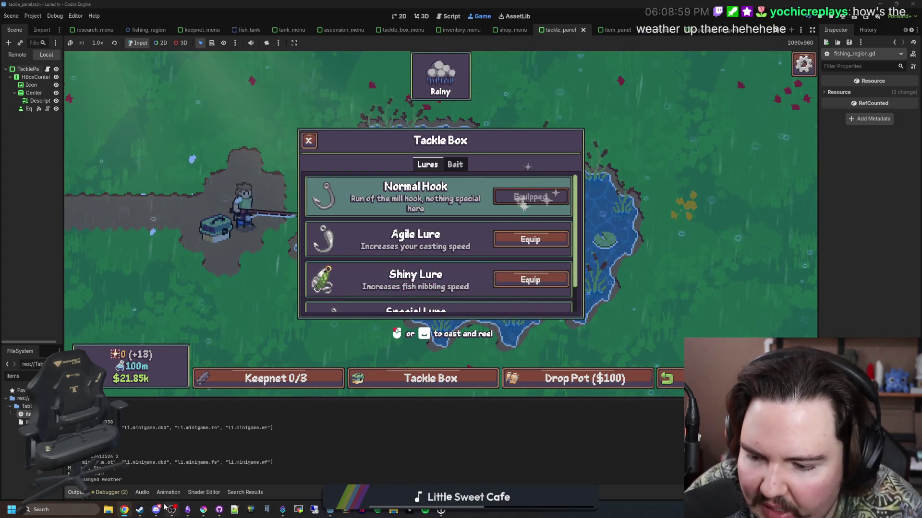
pyautogui.hotkey('alt', 'Tab')
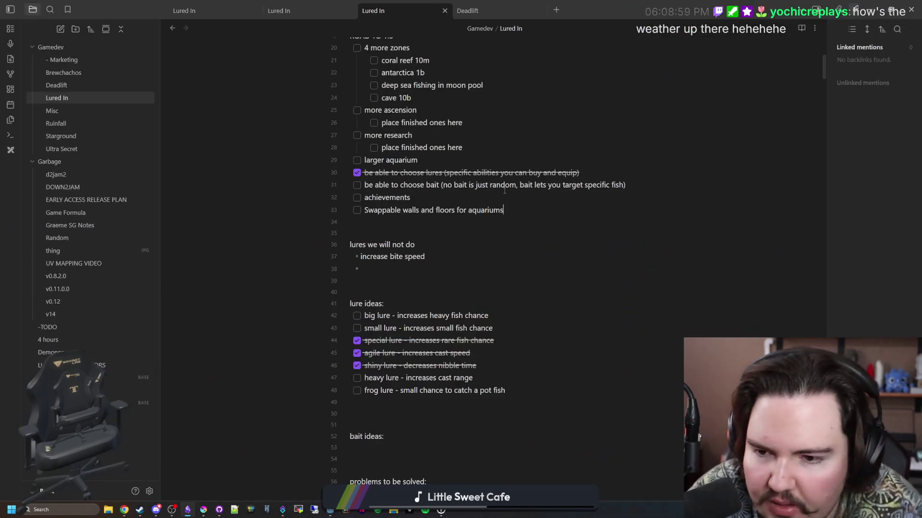
# - Add a Changes bullet about the reworked catch rate system with modifiable rarity drop rates
pyautogui.scroll(-3, 377, 297)
pyautogui.scroll(7, 376, 297)
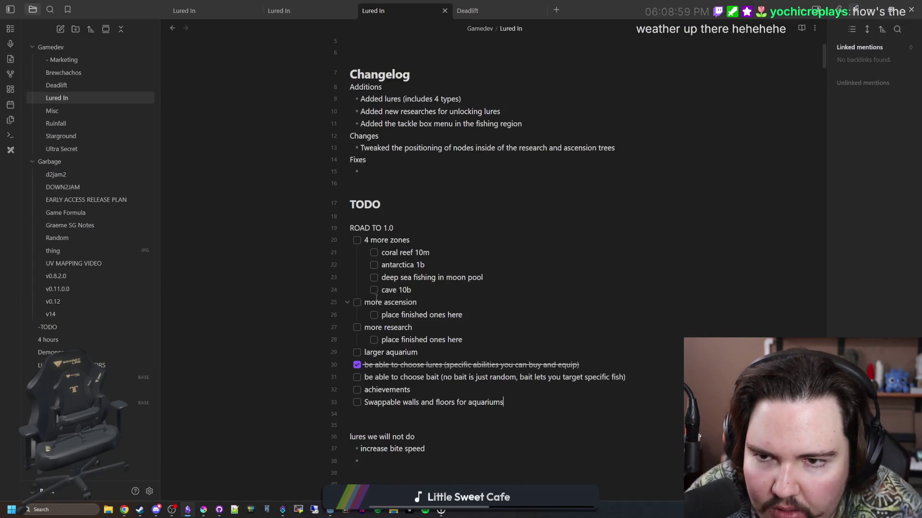
pyautogui.scroll(2, 376, 298)
pyautogui.press('Return')
pyautogui.write('Ch')
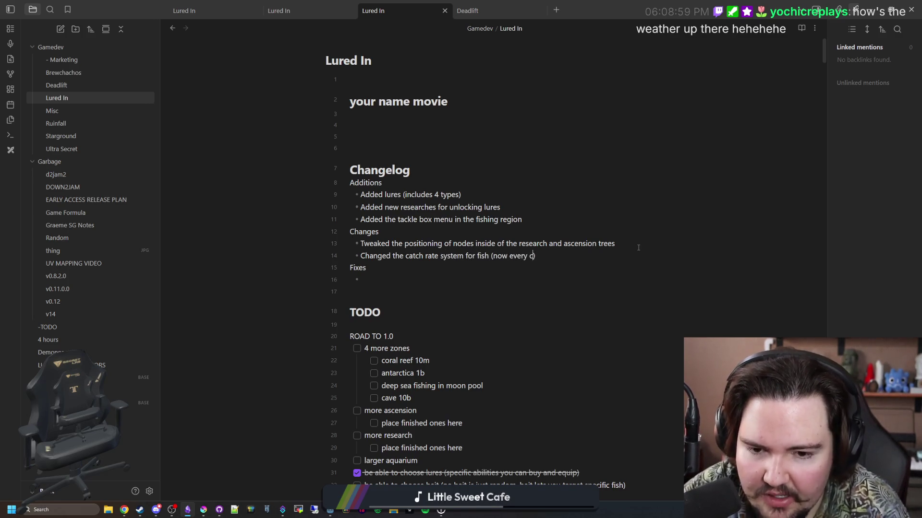
pyautogui.write('of rarity is a consistent drop dra')
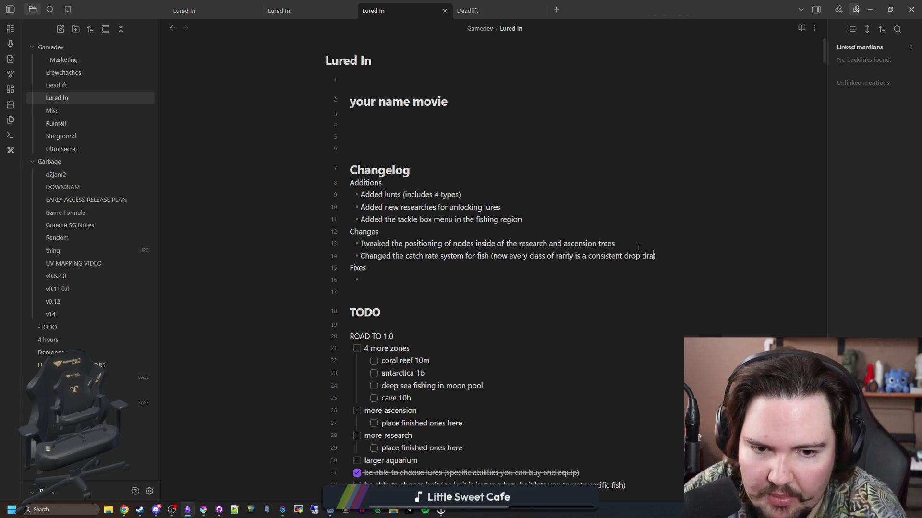
pyautogui.write('te that can be modified')
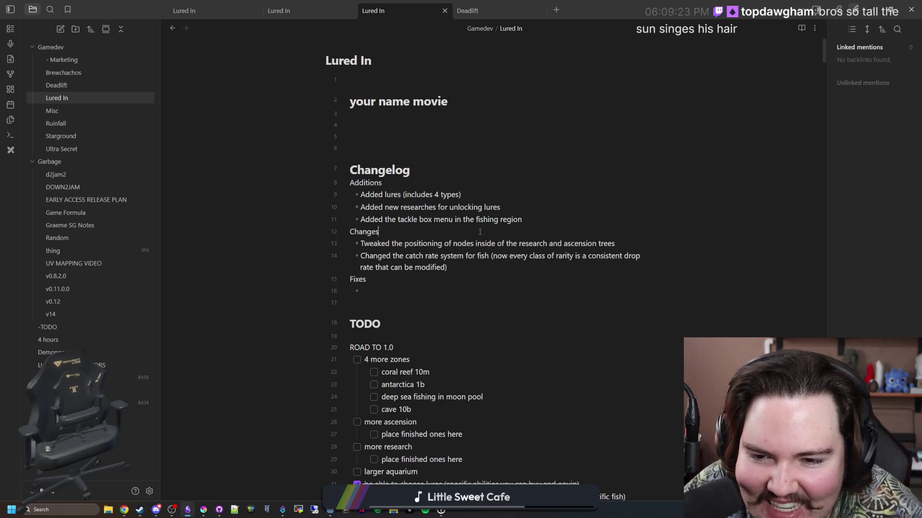
pyautogui.hotkey('alt', 'Tab')
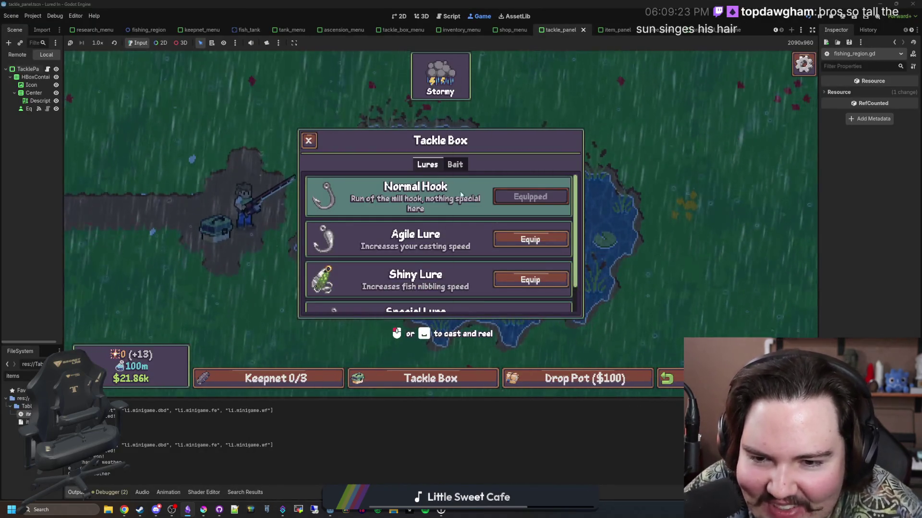
# - Cycle through the Special, Shiny and Agile lures, re-equip the Normal Hook, and close the tackle box
pyautogui.scroll(-2, 465, 266)
pyautogui.click(514, 290)
pyautogui.click(519, 248)
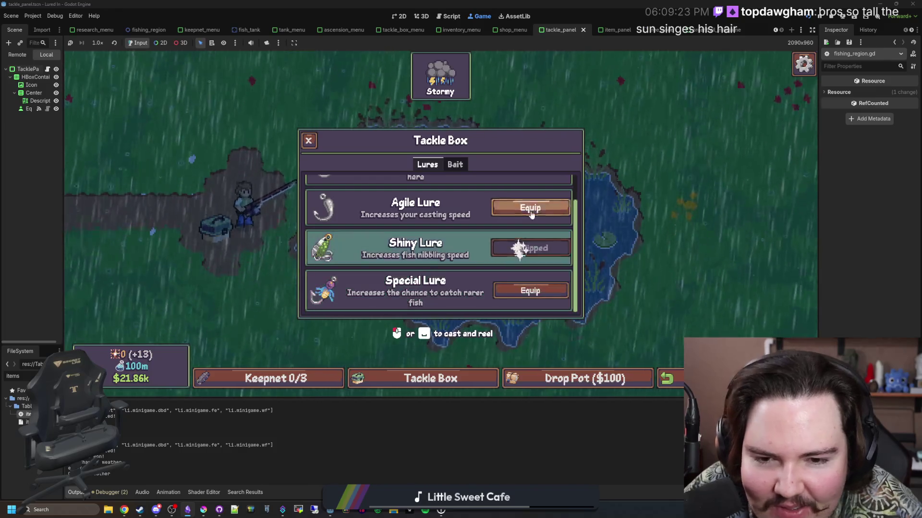
pyautogui.click(514, 207)
pyautogui.scroll(2, 514, 207)
pyautogui.click(514, 208)
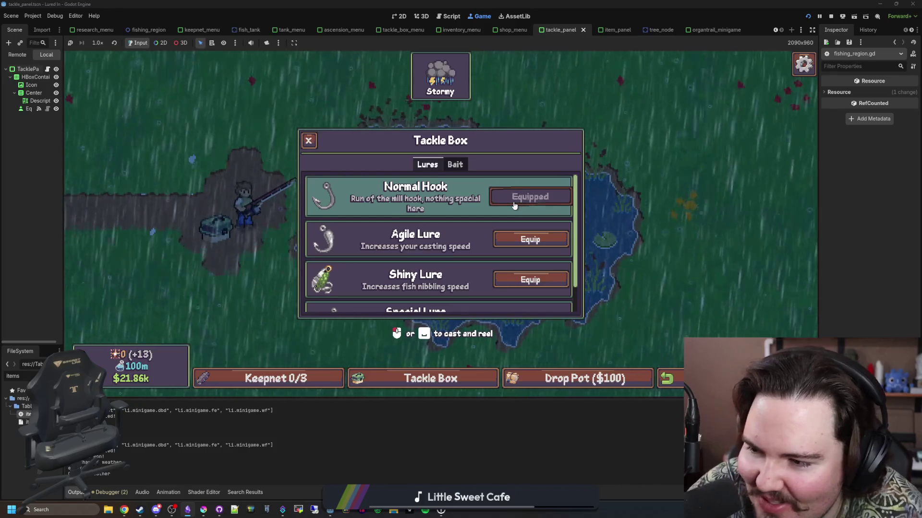
pyautogui.click(455, 164)
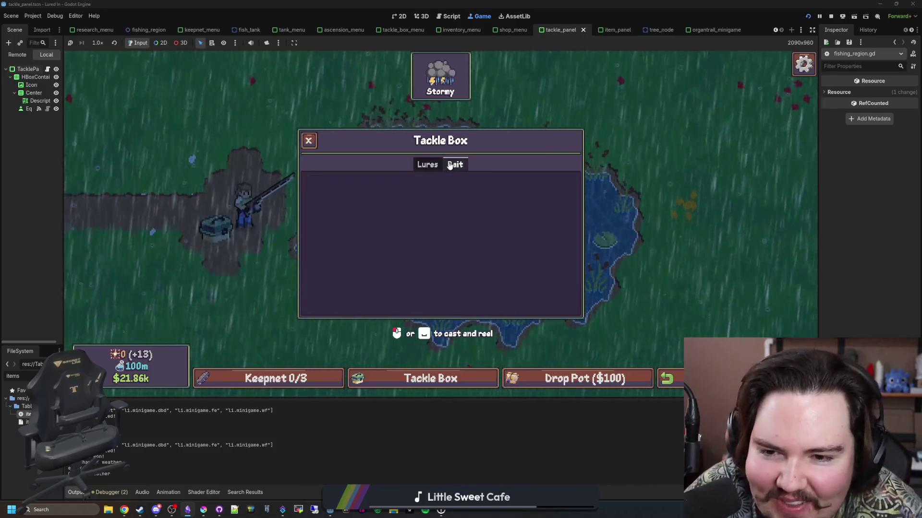
pyautogui.click(427, 164)
pyautogui.click(309, 141)
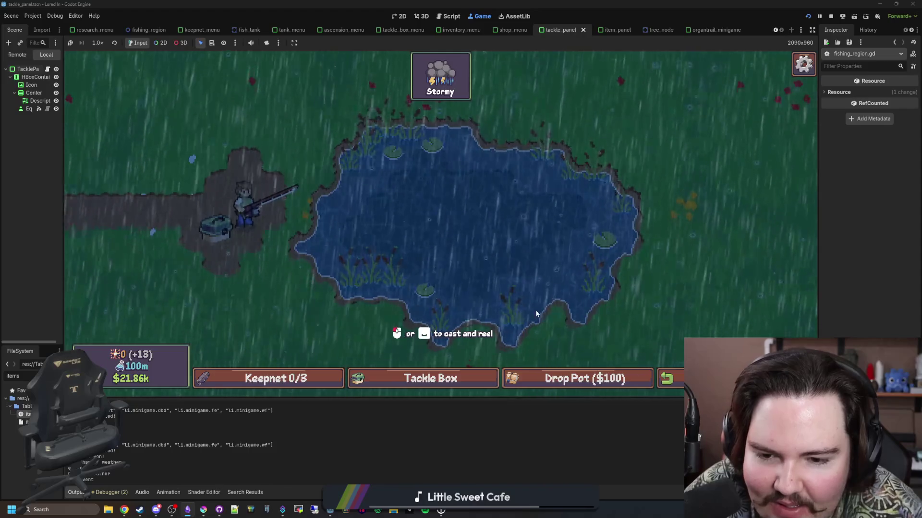
# - Go into the tackle shop and delete the statue decoration
pyautogui.click(668, 378)
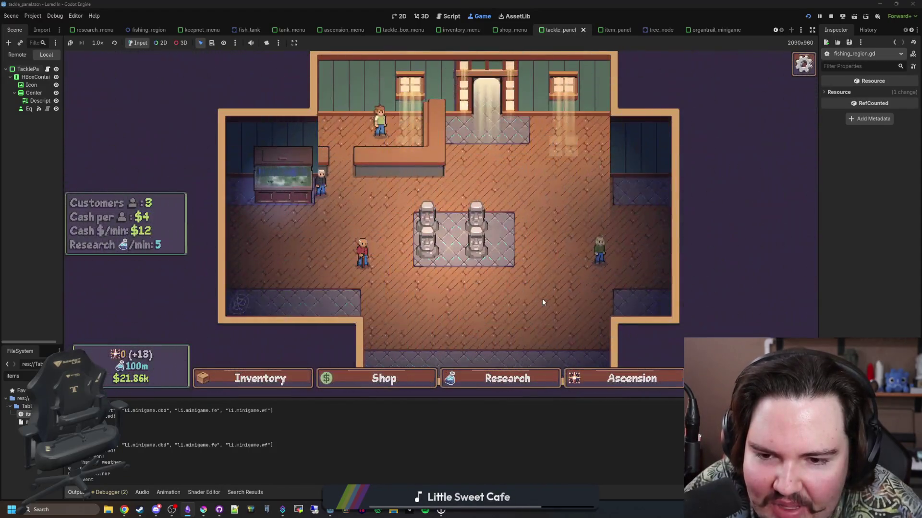
pyautogui.click(472, 255)
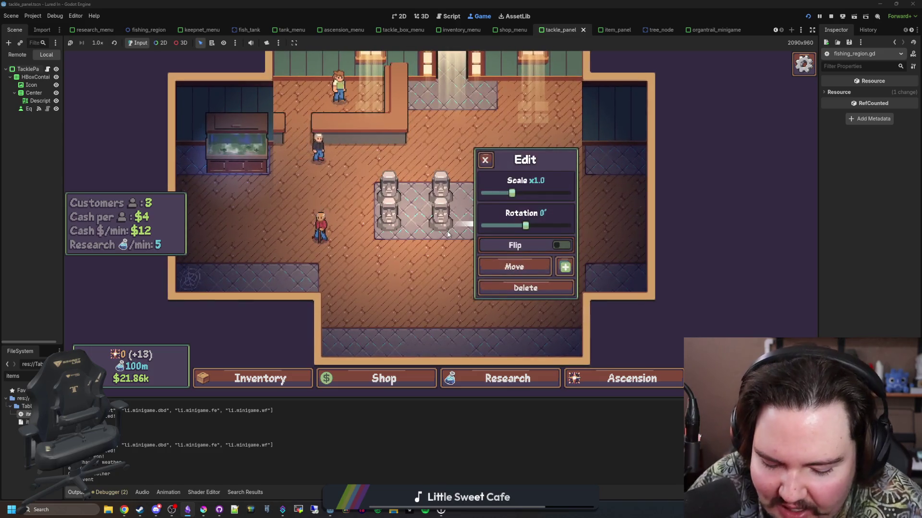
pyautogui.press('Delete')
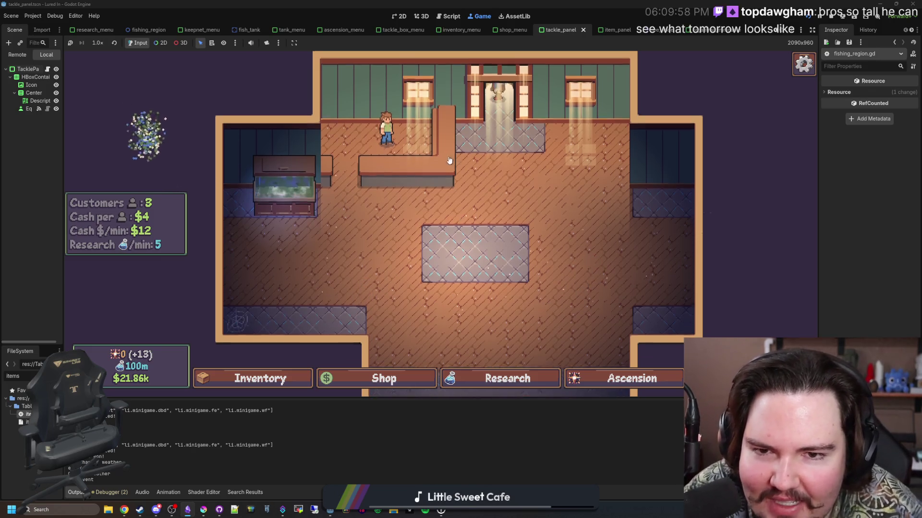
pyautogui.scroll(3, 496, 154)
pyautogui.scroll(-2, 495, 153)
pyautogui.scroll(2, 496, 153)
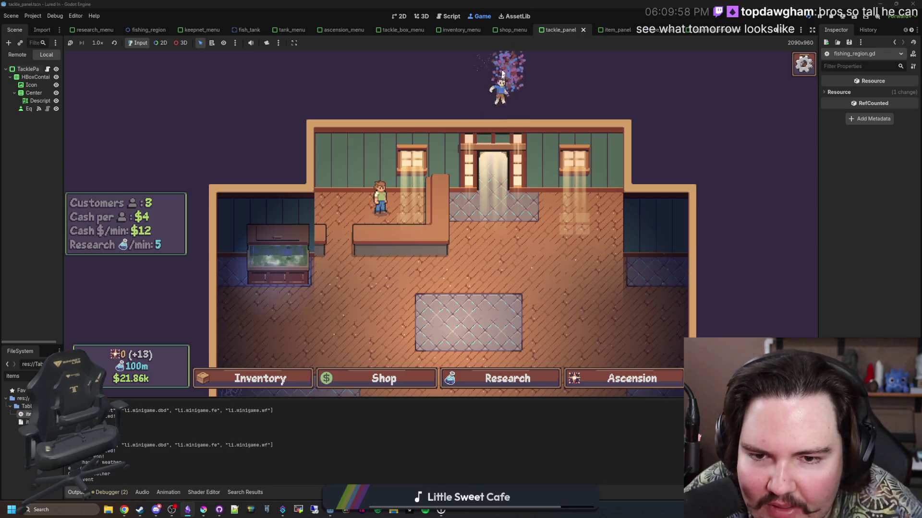
# - Pan across the shop and open the Research tree
pyautogui.moveTo(503, 96); pyautogui.dragTo(446, 144)
pyautogui.scroll(-3, 445, 141)
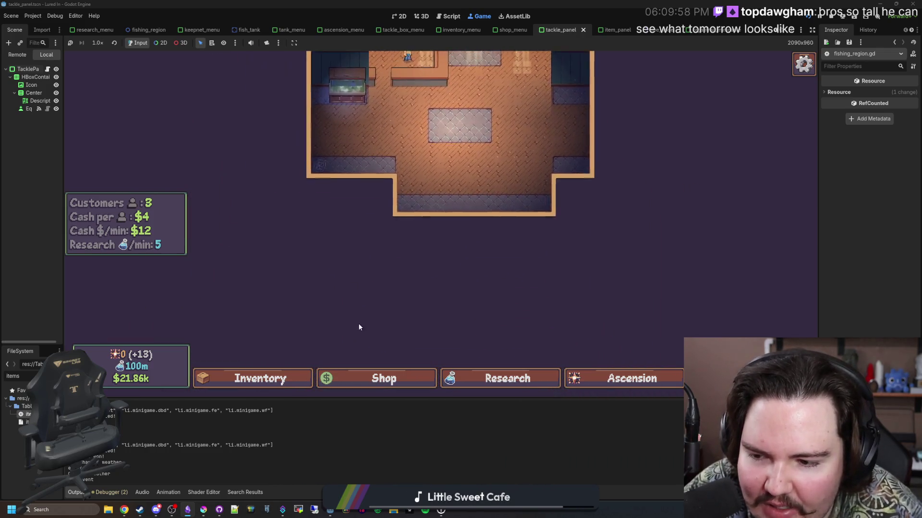
pyautogui.scroll(3, 384, 337)
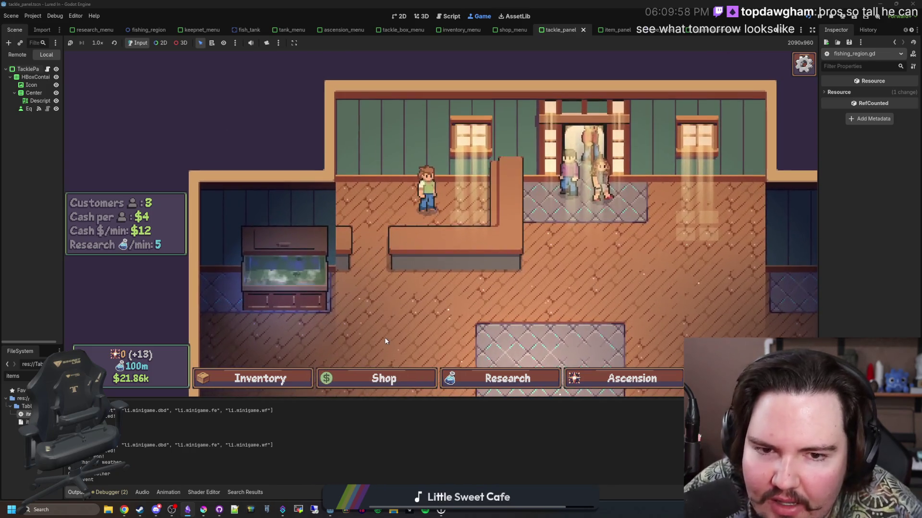
pyautogui.scroll(-3, 384, 337)
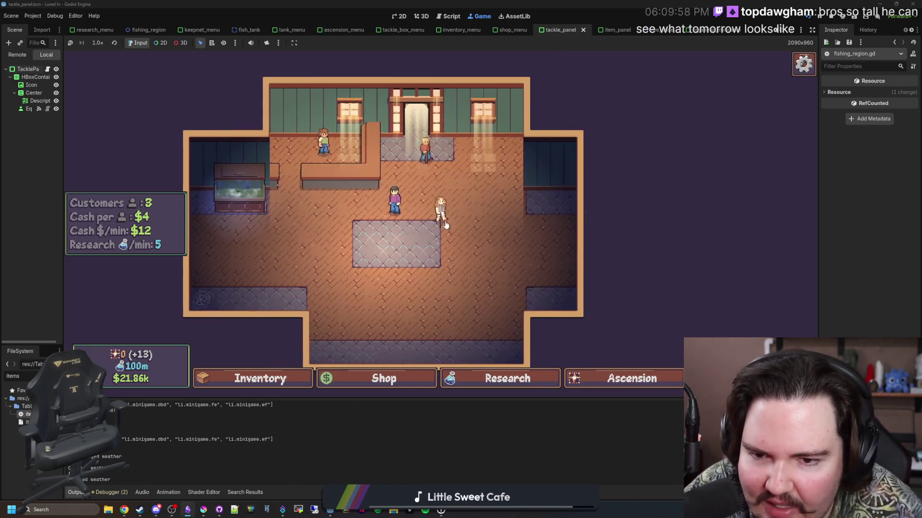
pyautogui.scroll(2, 445, 224)
pyautogui.scroll(-4, 470, 312)
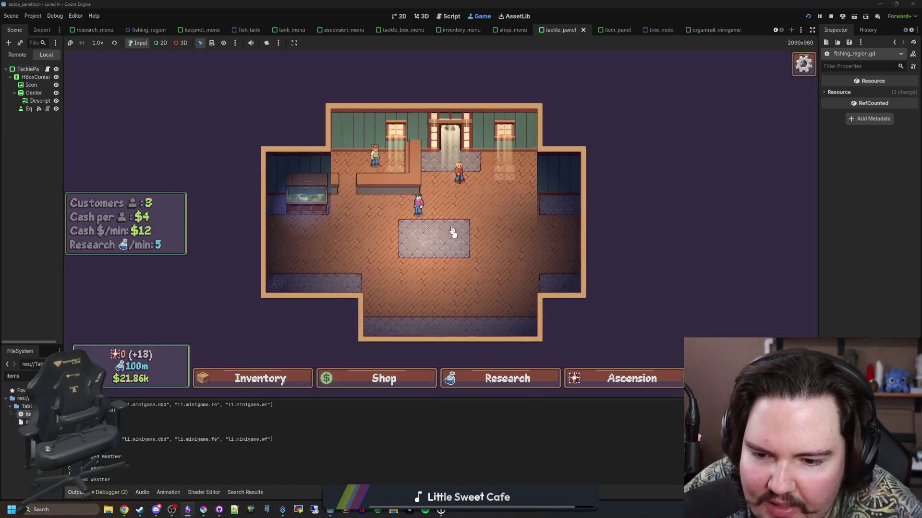
pyautogui.click(481, 379)
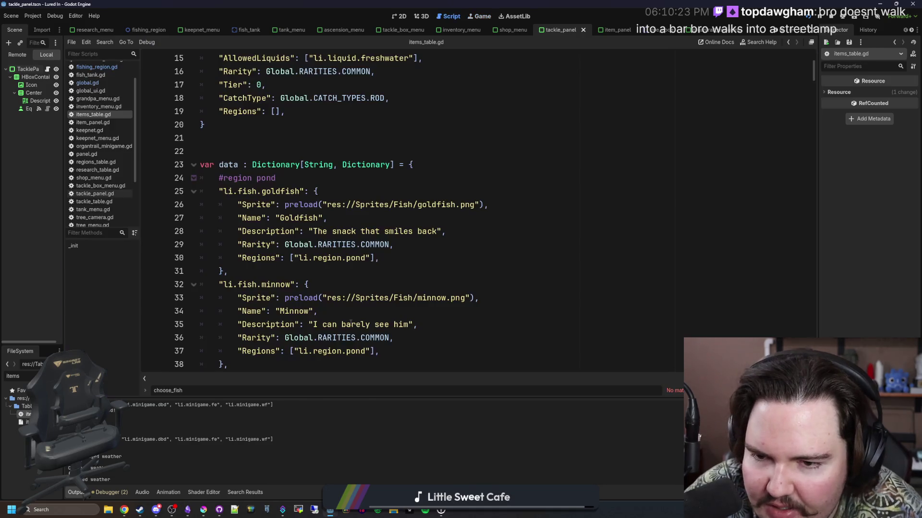
# - Search all project files for the debug string and jump to its match in global.gd
pyautogui.hotkey('ctrl', 'F3')
pyautogui.click(420, 272)
pyautogui.click(327, 140)
pyautogui.hotkey('ctrl', 'shift', 'f')
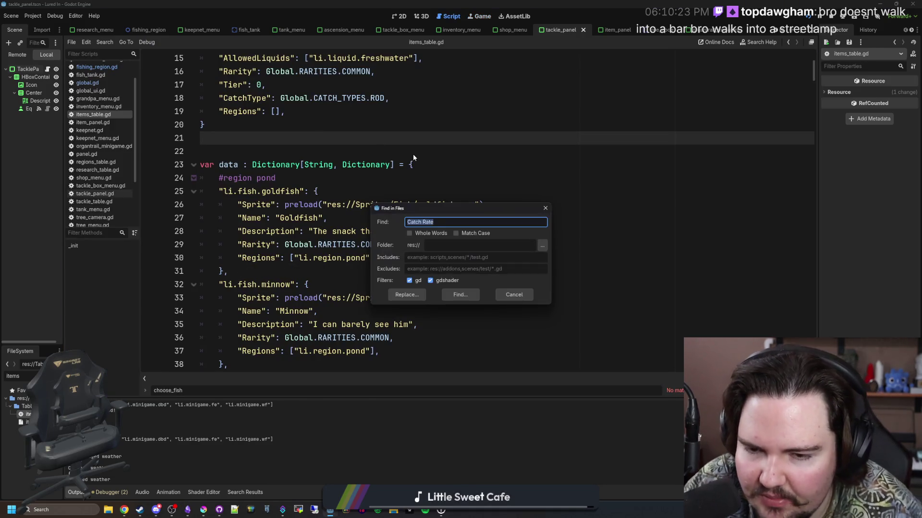
pyautogui.write('xedeensor')
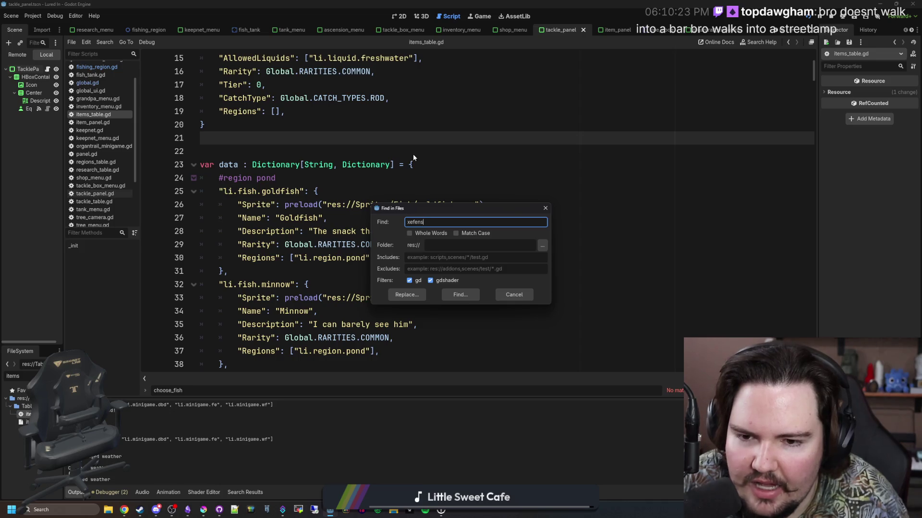
pyautogui.press('Return')
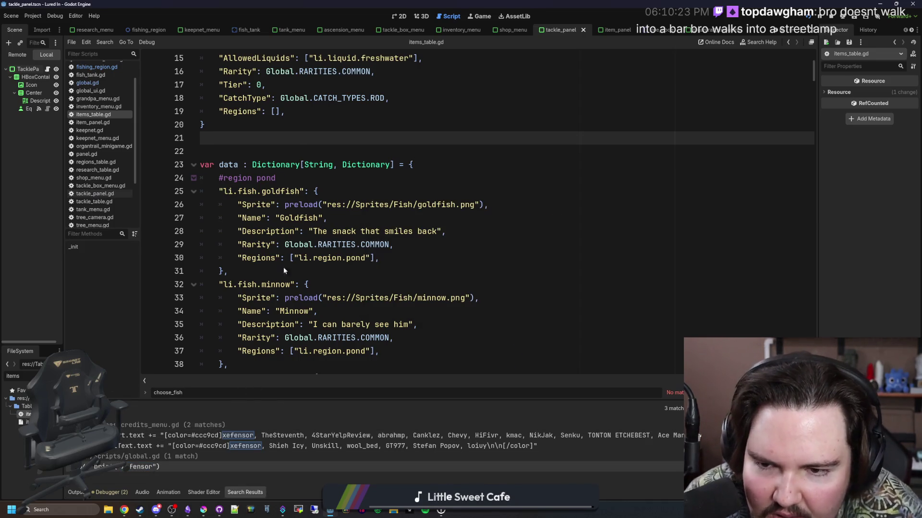
pyautogui.click(144, 467)
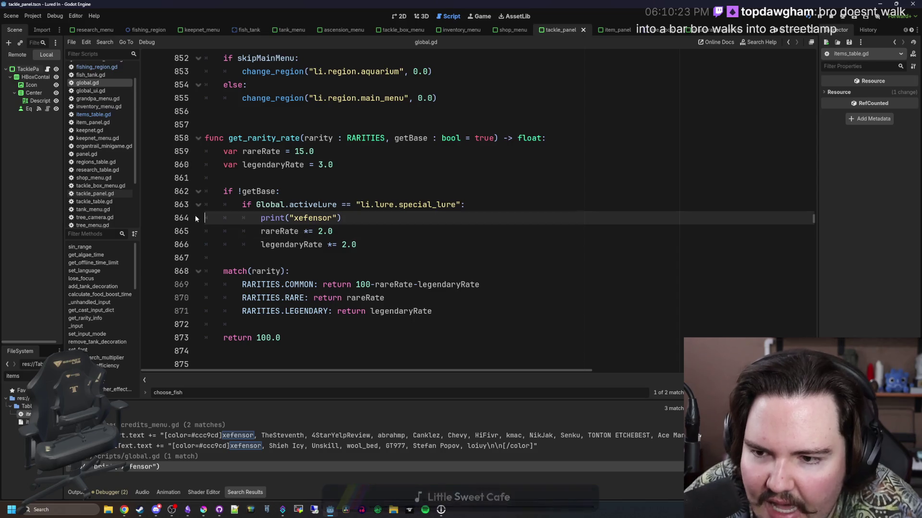
# - Delete the debug print line from get_rarity_rate, save, and stop the game with F8
pyautogui.hotkey('shift', 'End')
pyautogui.press('BackSpace')
pyautogui.press('BackSpace')
pyautogui.click(314, 184)
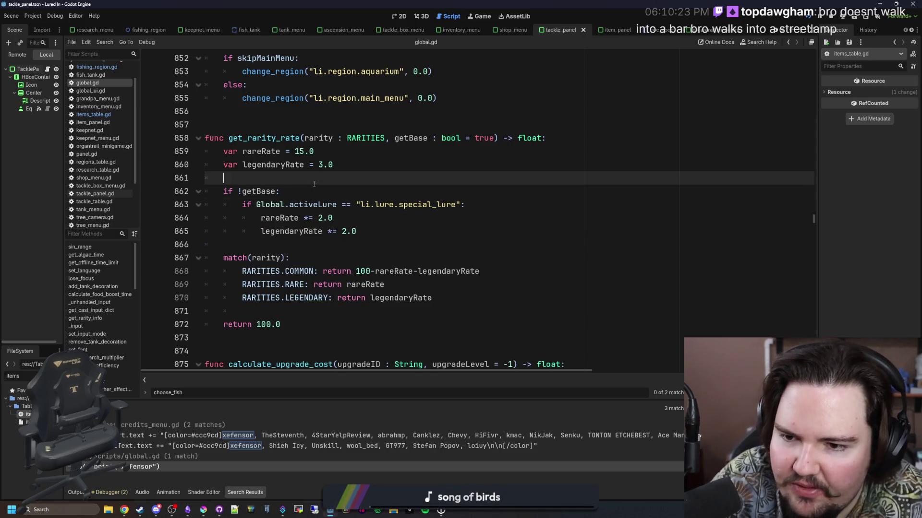
pyautogui.hotkey('ctrl', 's')
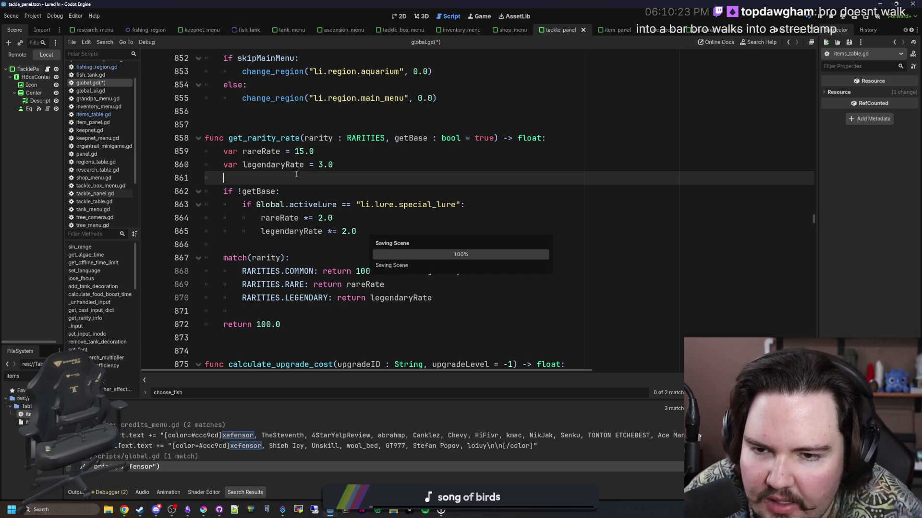
pyautogui.click(311, 124)
pyautogui.scroll(3, 304, 231)
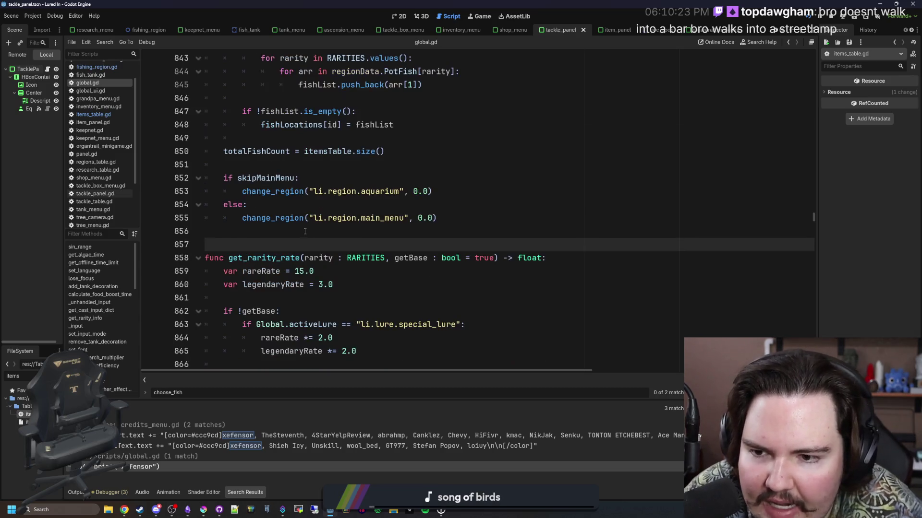
pyautogui.hotkey('ctrl', 's')
pyautogui.hotkey('ctrl', 's')
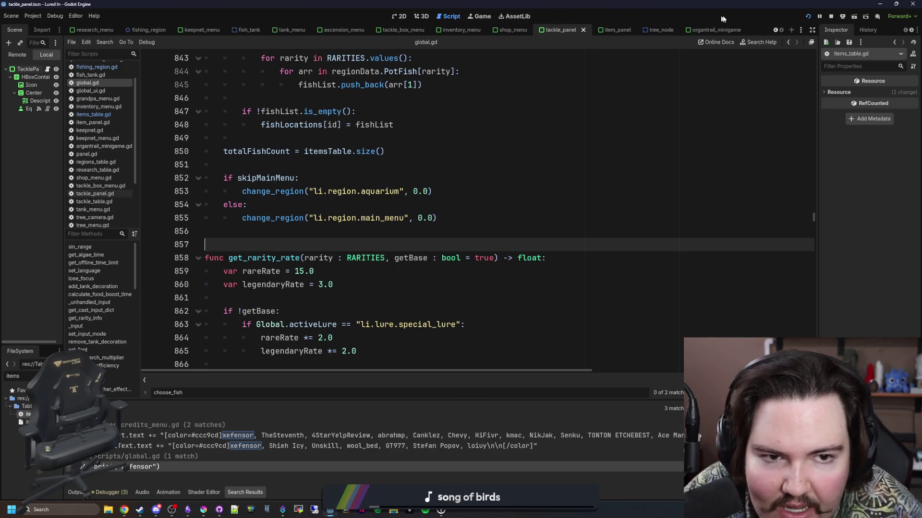
pyautogui.press('F8')
pyautogui.hotkey('ctrl', 's')
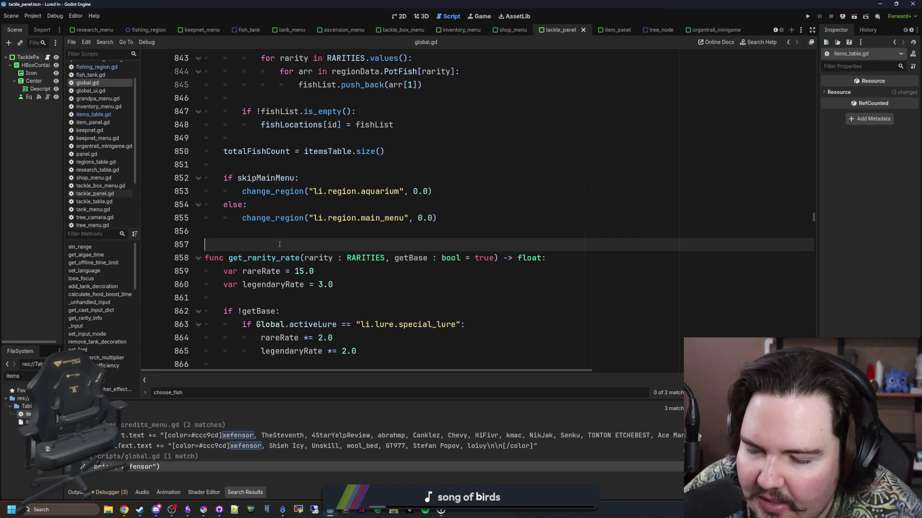
# - Review the blank lines 856–866 around get_rarity_rate in global.gd
pyautogui.scroll(-3, 279, 244)
pyautogui.click(316, 182)
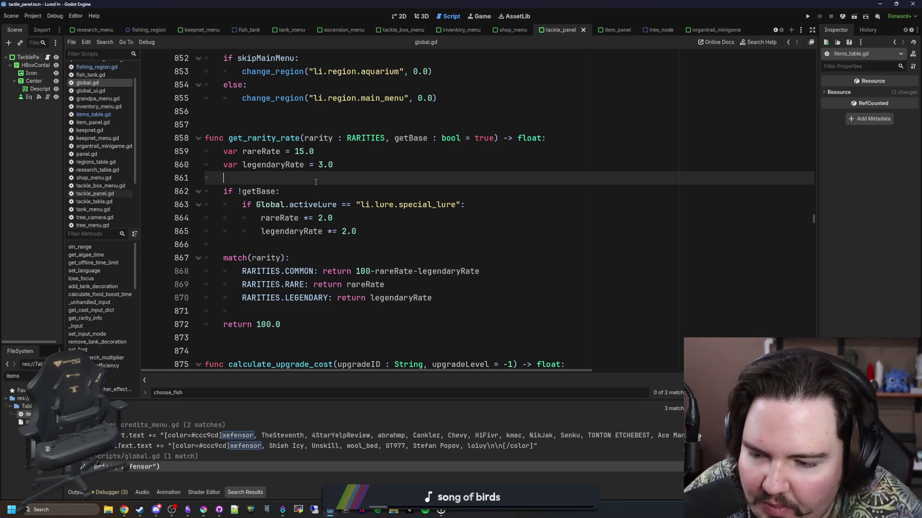
pyautogui.click(245, 234)
pyautogui.click(244, 241)
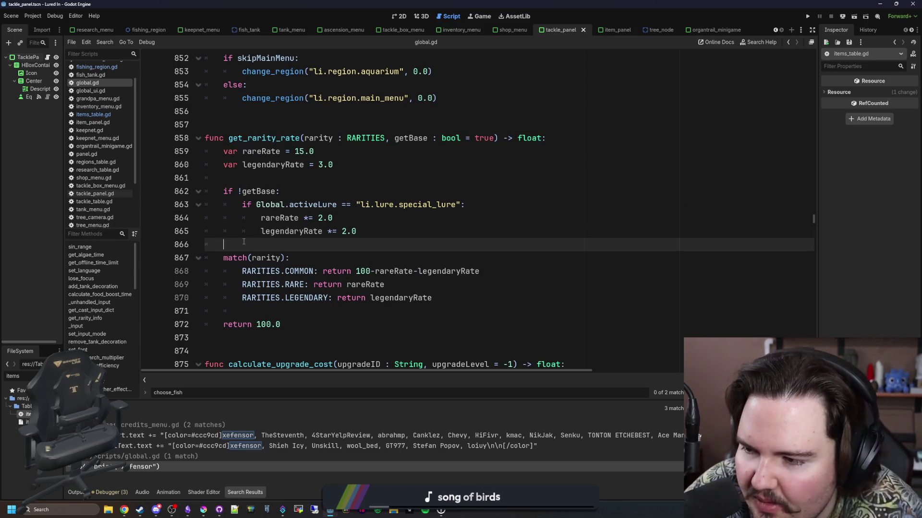
pyautogui.scroll(3, 243, 241)
pyautogui.click(254, 230)
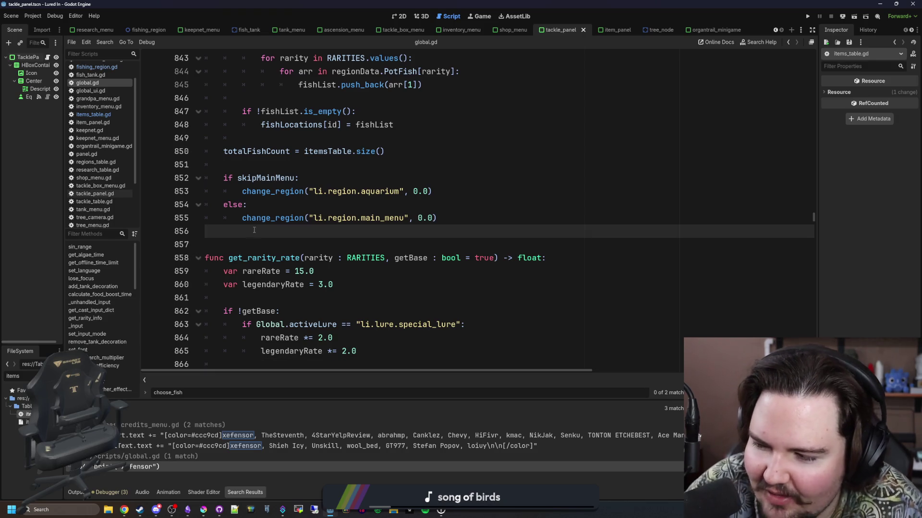
pyautogui.click(313, 245)
pyautogui.click(320, 234)
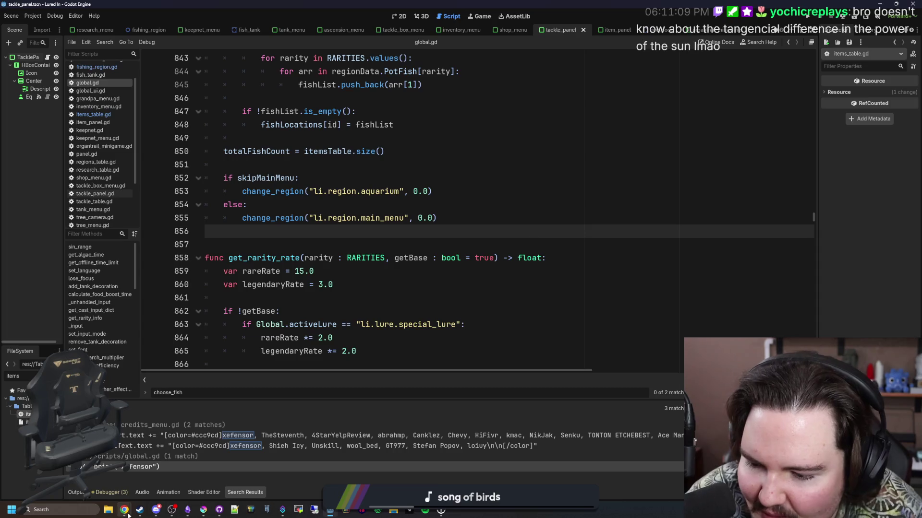
# - Bring the browser forward and search Google for 'tangencial' in a new tab
pyautogui.moveTo(127, 513)
pyautogui.click(197, 458)
pyautogui.moveTo(341, 139)
pyautogui.mouseDown()
pyautogui.moveTo(488, 200)
pyautogui.moveTo(453, 102)
pyautogui.mouseUp()
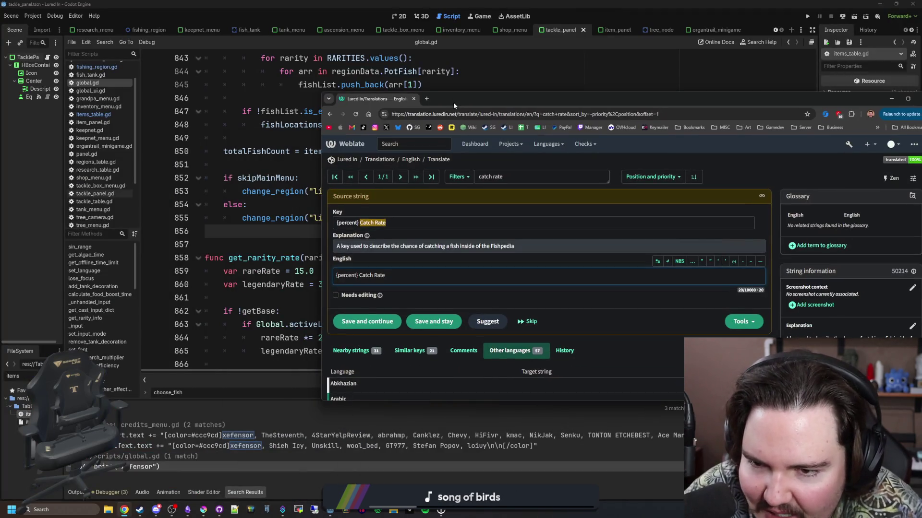
pyautogui.click(427, 98)
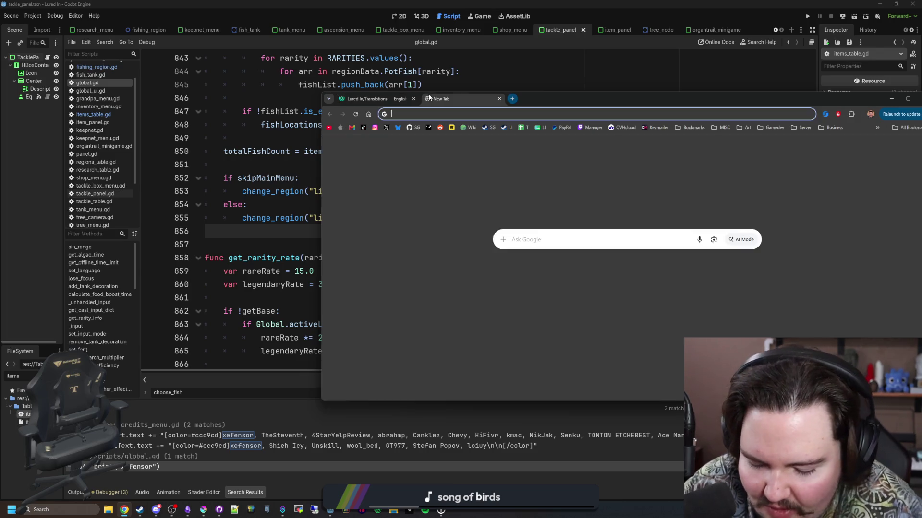
pyautogui.write('tangencial')
pyautogui.press('Return')
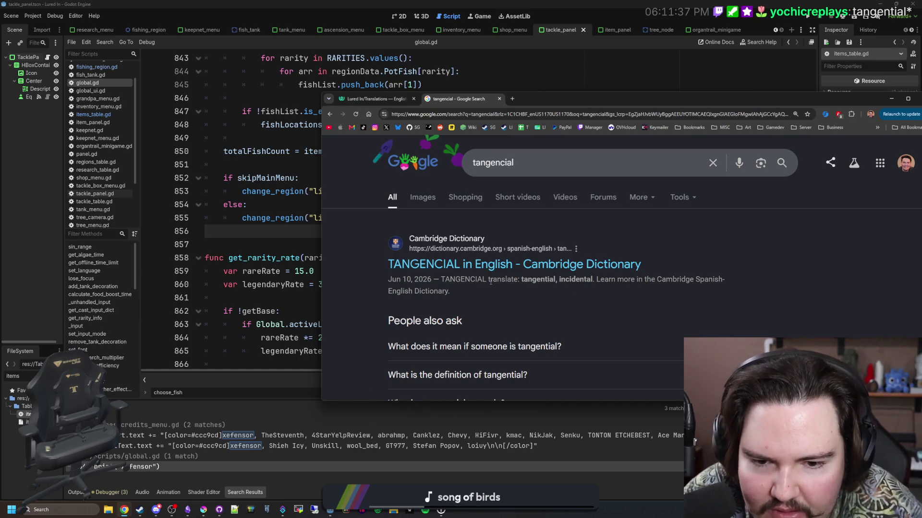
# - Read the results and open Cambridge's English entry defining 'tangential'
pyautogui.scroll(-1, 482, 279)
pyautogui.scroll(-4, 549, 378)
pyautogui.scroll(4, 547, 336)
pyautogui.click(545, 302)
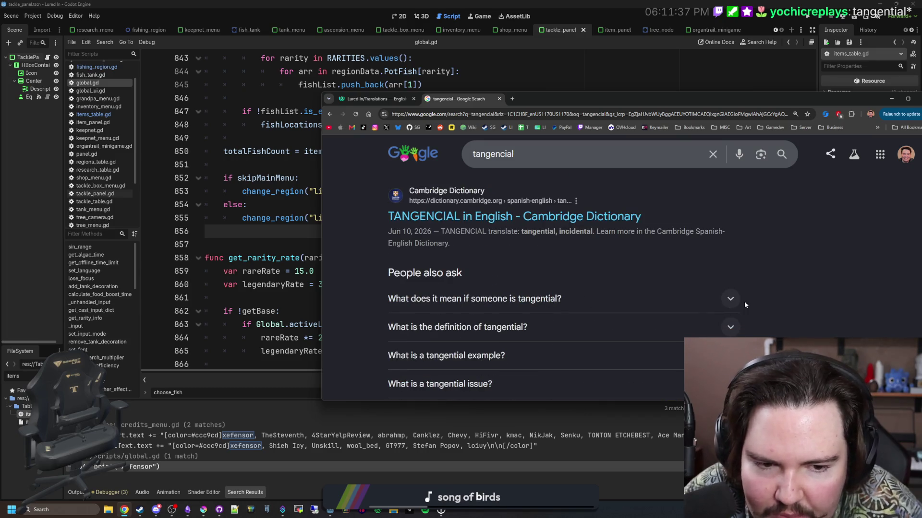
pyautogui.scroll(-5, 553, 288)
pyautogui.scroll(-4, 552, 285)
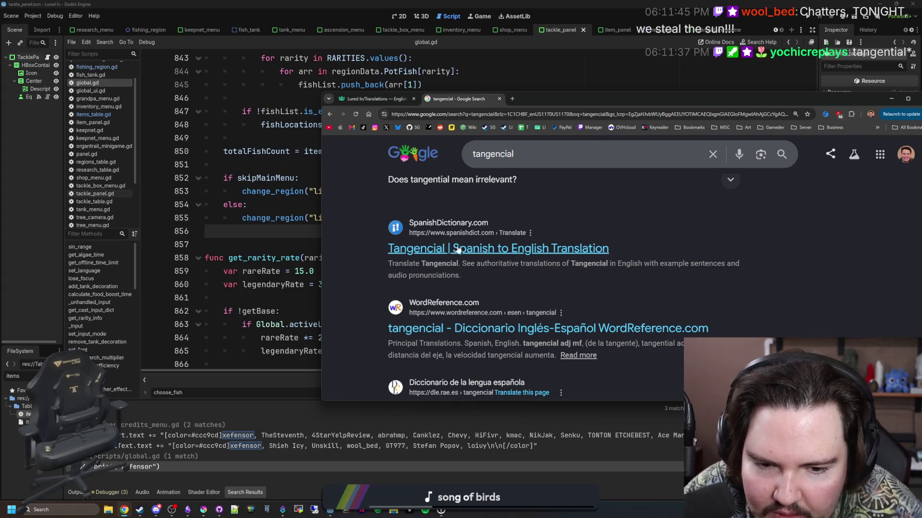
pyautogui.scroll(5, 458, 274)
pyautogui.scroll(5, 457, 272)
pyautogui.click(460, 259)
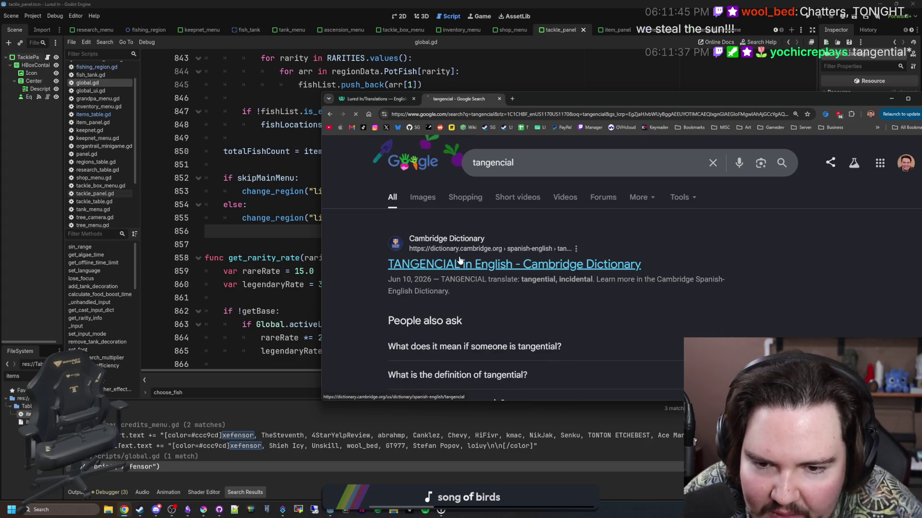
pyautogui.click(509, 261)
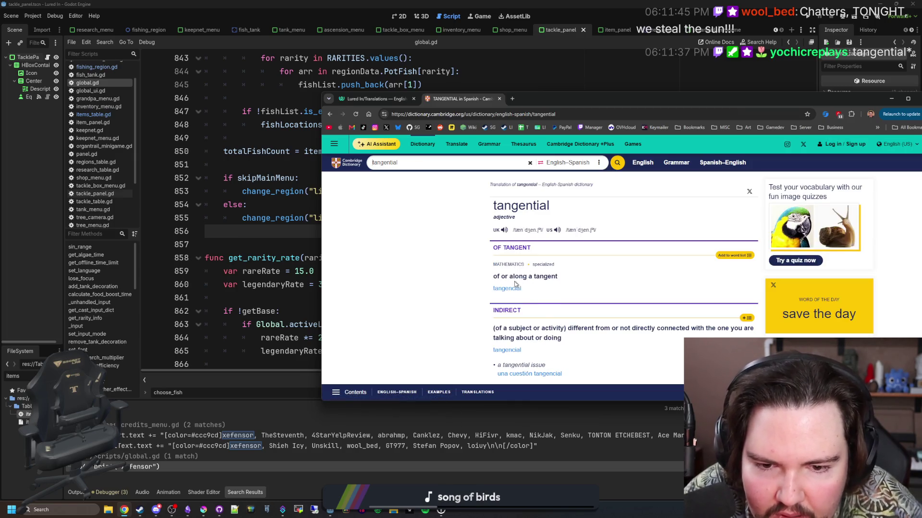
pyautogui.moveTo(494, 276); pyautogui.dragTo(557, 276)
pyautogui.click(555, 276)
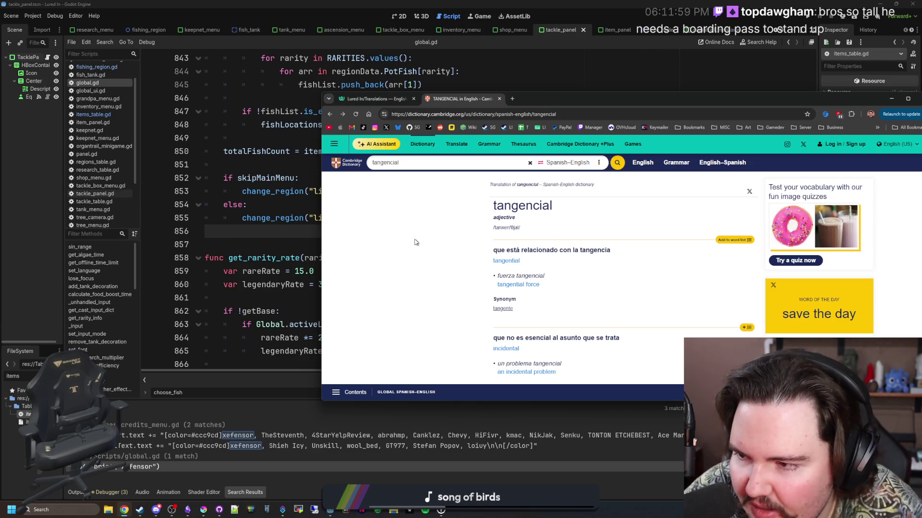
# - Go back and search for the corrected spelling 'tangential'
pyautogui.hotkey('alt', 'Left')
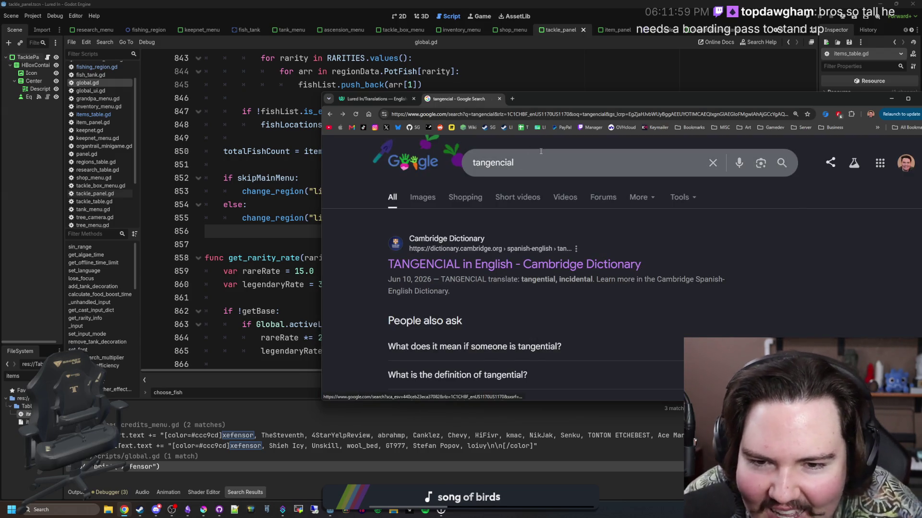
pyautogui.click(545, 154)
pyautogui.press('BackSpace')
pyautogui.press('BackSpace')
pyautogui.press('BackSpace')
pyautogui.write('ntal')
pyautogui.press('Return')
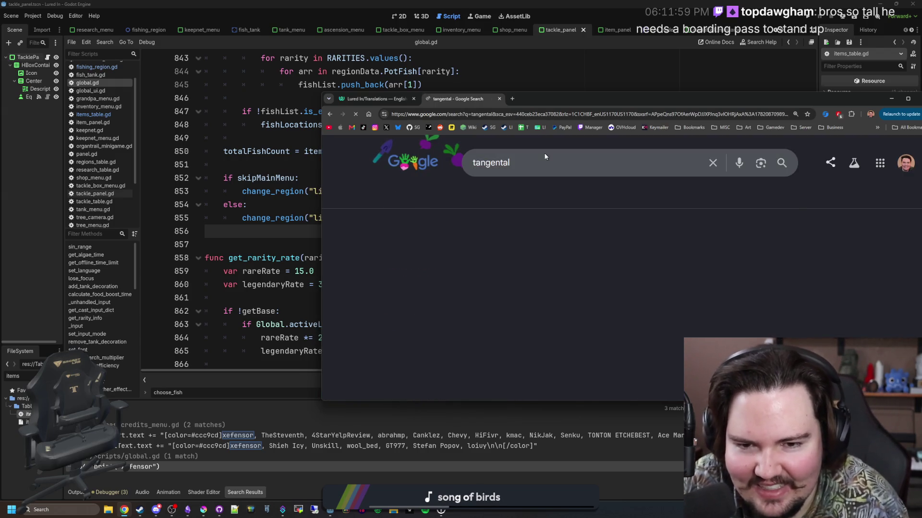
pyautogui.click(470, 230)
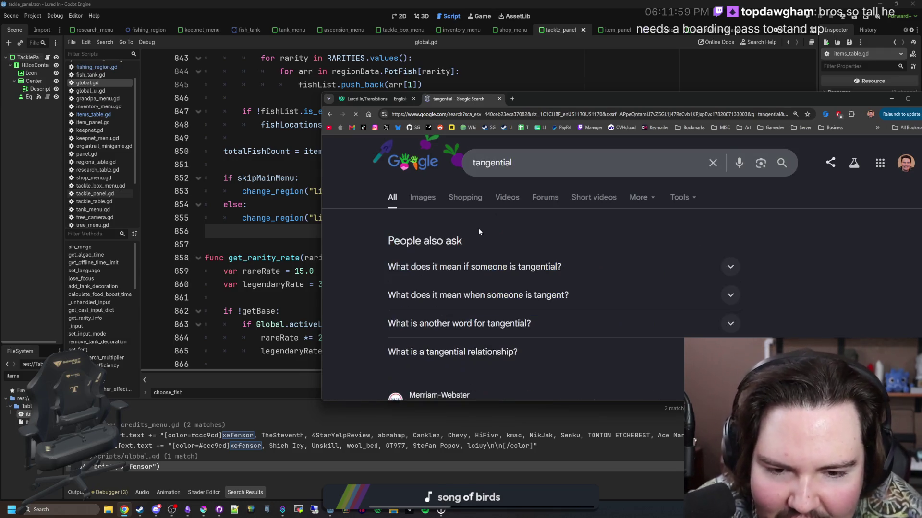
# - Expand the People also ask question about being tangential, then close the search tab
pyautogui.scroll(-1, 552, 223)
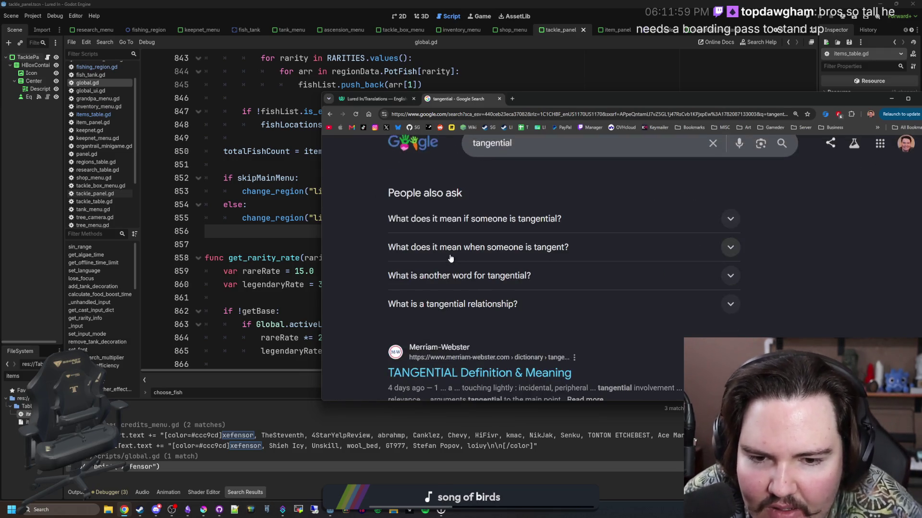
pyautogui.click(570, 221)
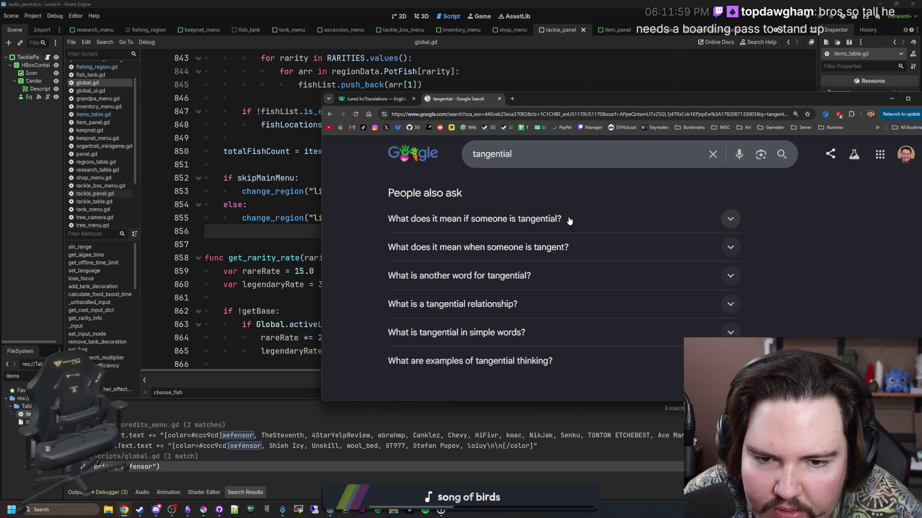
pyautogui.scroll(-5, 571, 221)
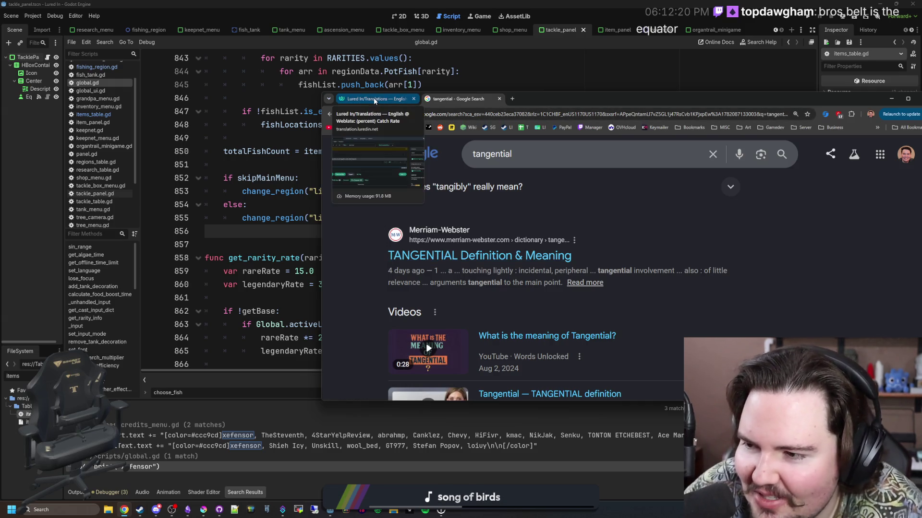
pyautogui.click(499, 98)
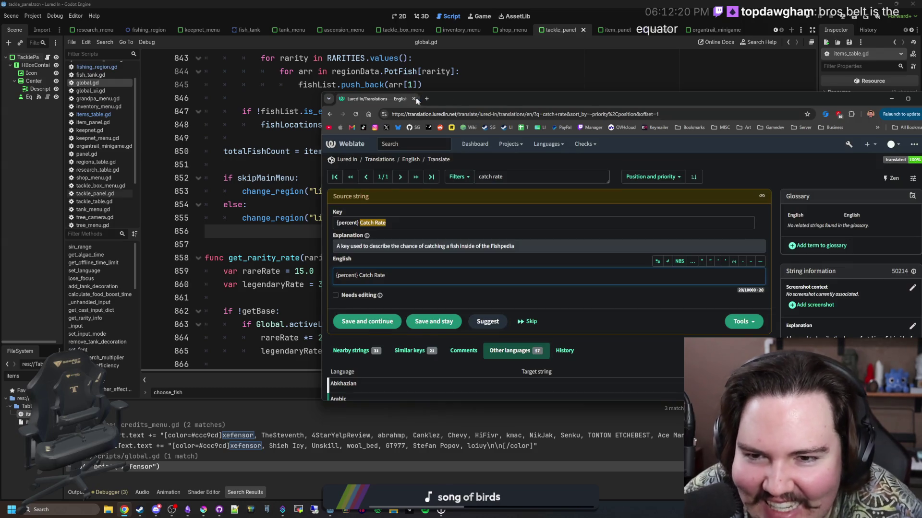
# - Close Chrome to reveal global.gd in Godot and save the scene with Ctrl+S
pyautogui.click(415, 98)
pyautogui.hotkey('ctrl', 's')
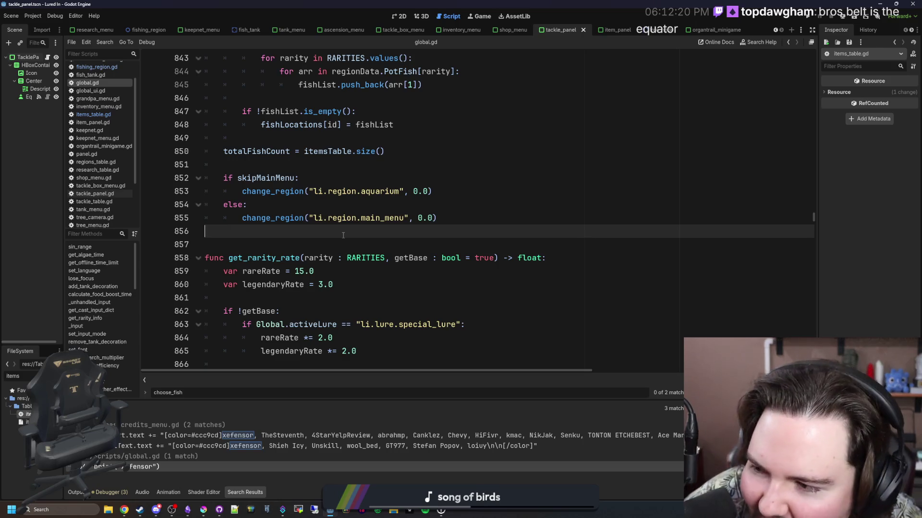
pyautogui.hotkey('ctrl', 's')
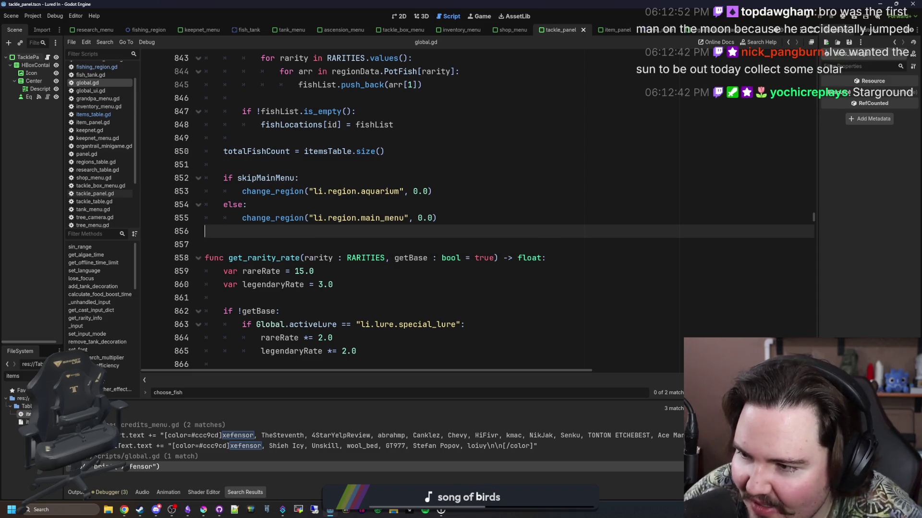
pyautogui.hotkey('ctrl', 's')
pyautogui.click(315, 240)
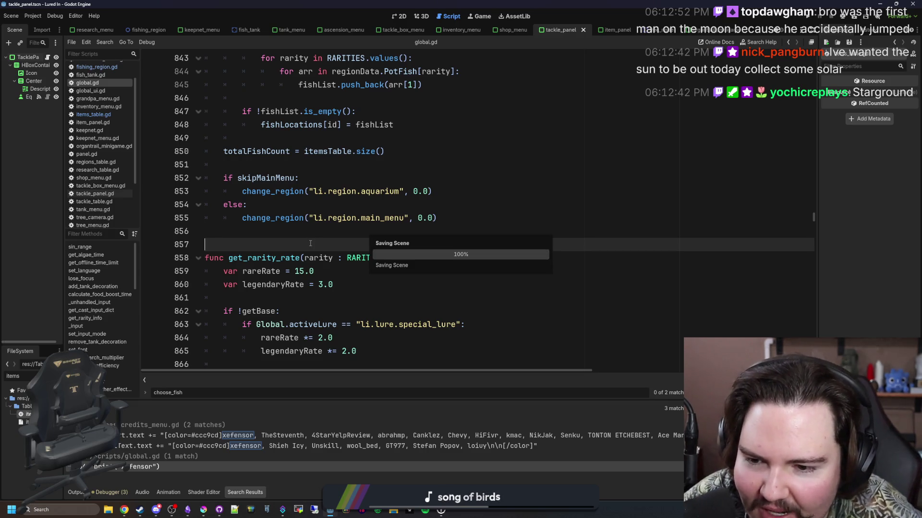
pyautogui.scroll(-3, 317, 243)
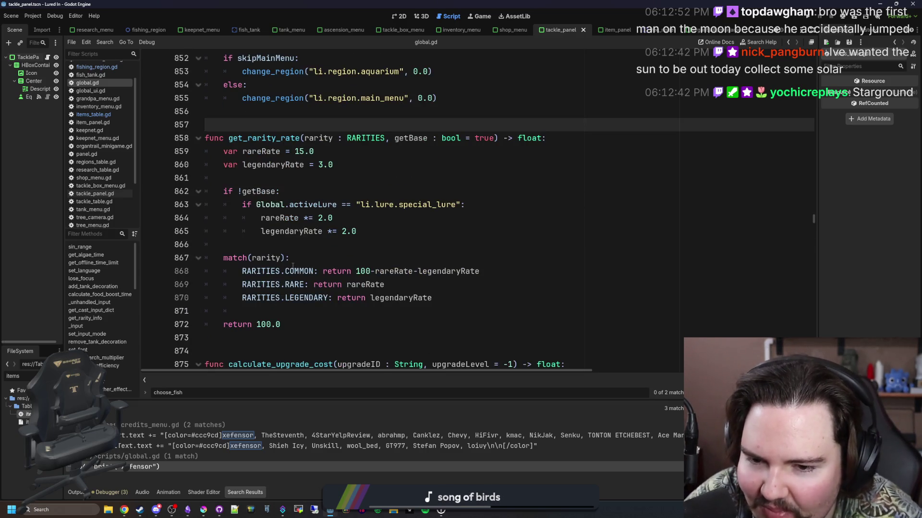
pyautogui.click(290, 260)
pyautogui.click(278, 244)
pyautogui.click(261, 309)
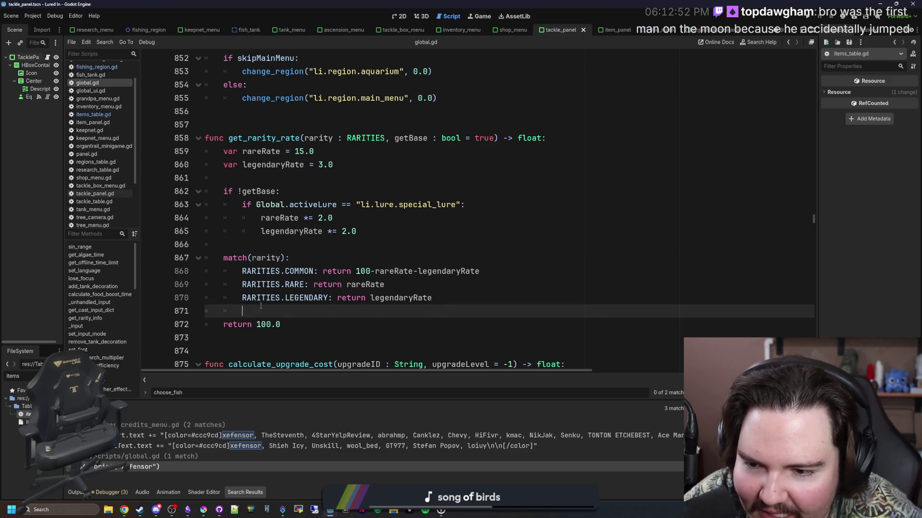
pyautogui.click(289, 325)
pyautogui.hotkey('ctrl', 's')
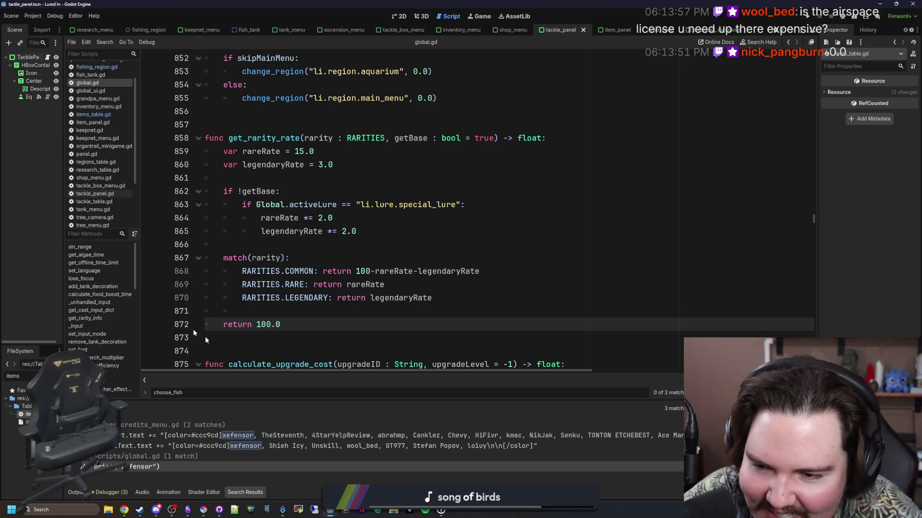
pyautogui.press('Up')
pyautogui.press('Down')
pyautogui.press('Down')
pyautogui.click(304, 327)
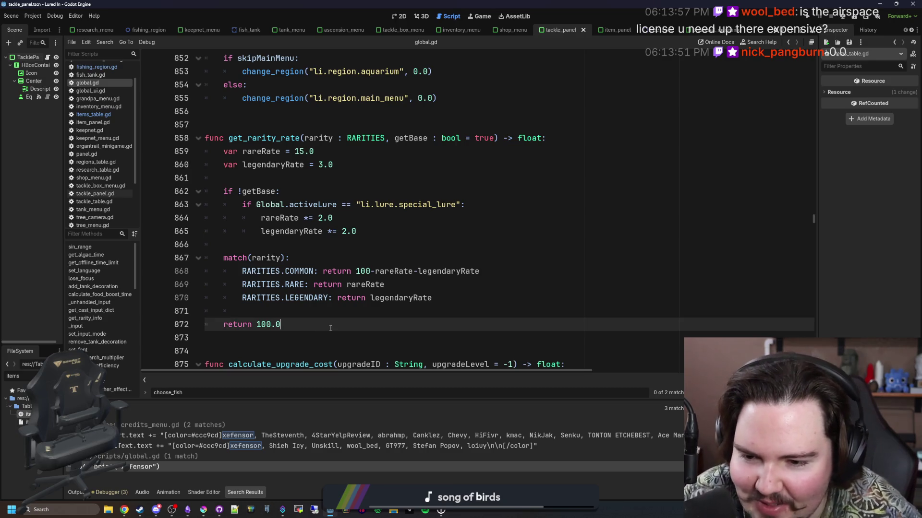
pyautogui.click(340, 317)
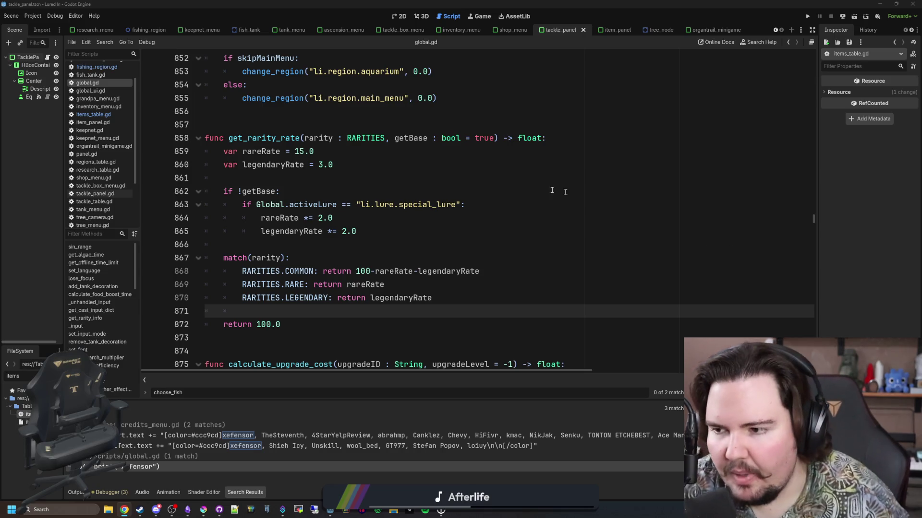
pyautogui.click(499, 272)
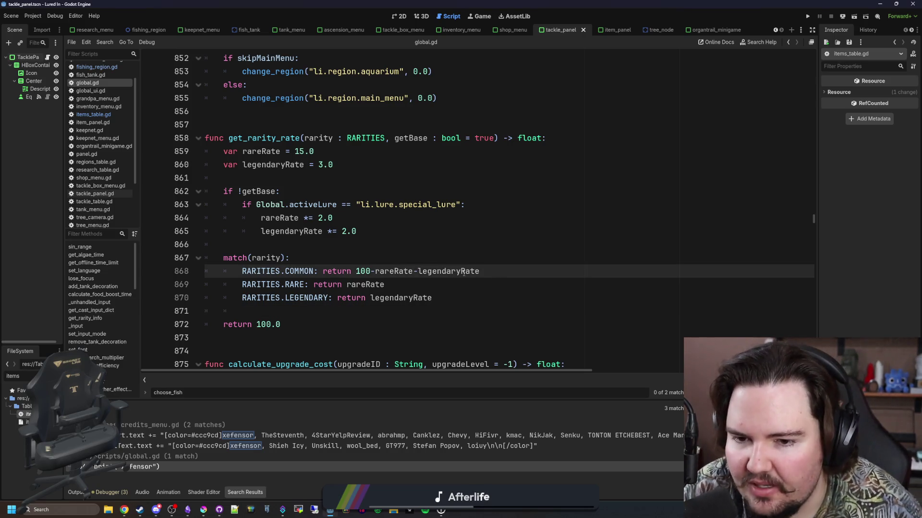
pyautogui.click(442, 261)
pyautogui.click(364, 243)
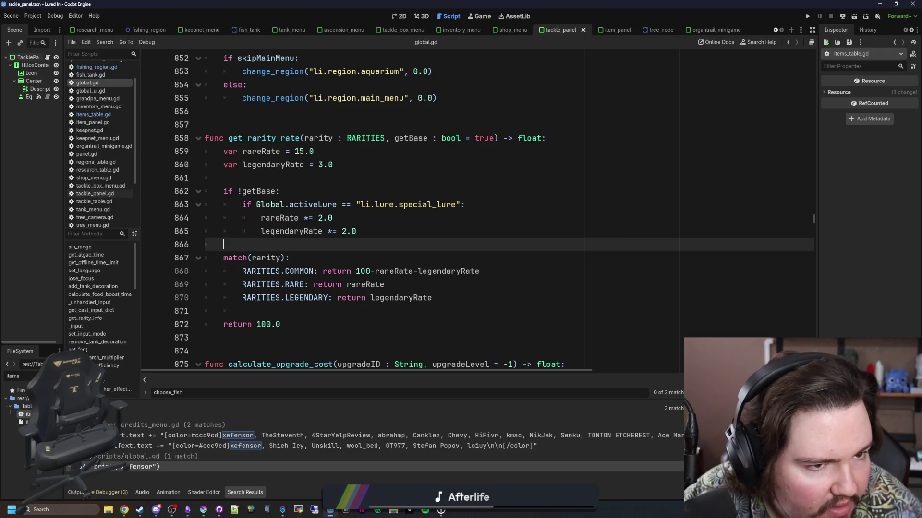
pyautogui.click(459, 241)
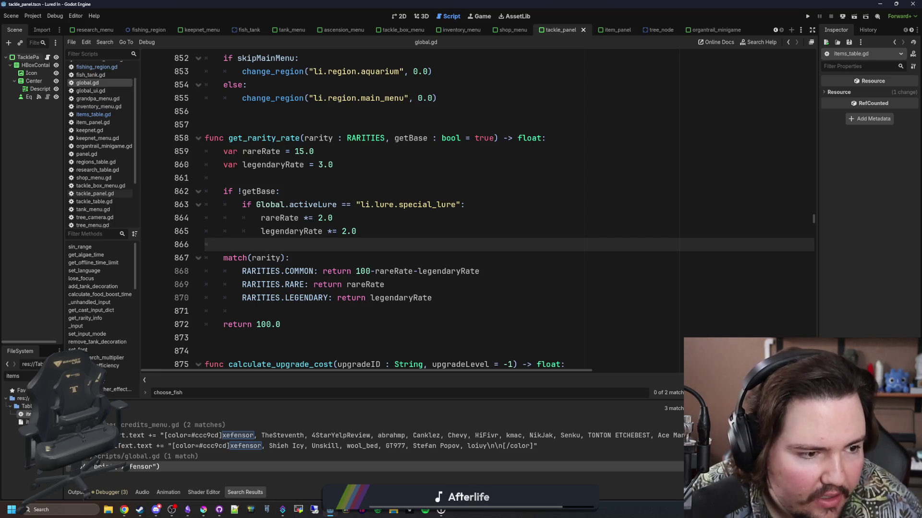
pyautogui.hotkey('alt', 'Tab')
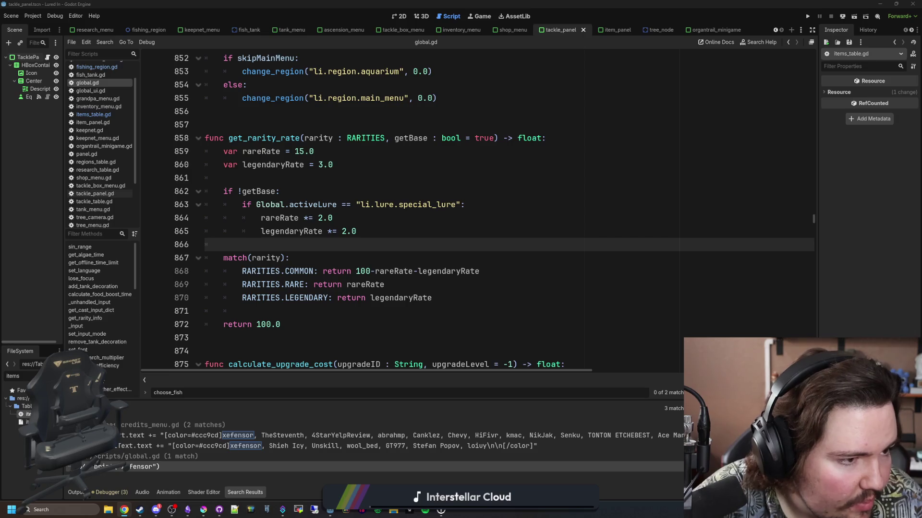
pyautogui.click(318, 311)
# - Change 100 to 100.0 on line 868 of get_rarity_rate
pyautogui.click(389, 272)
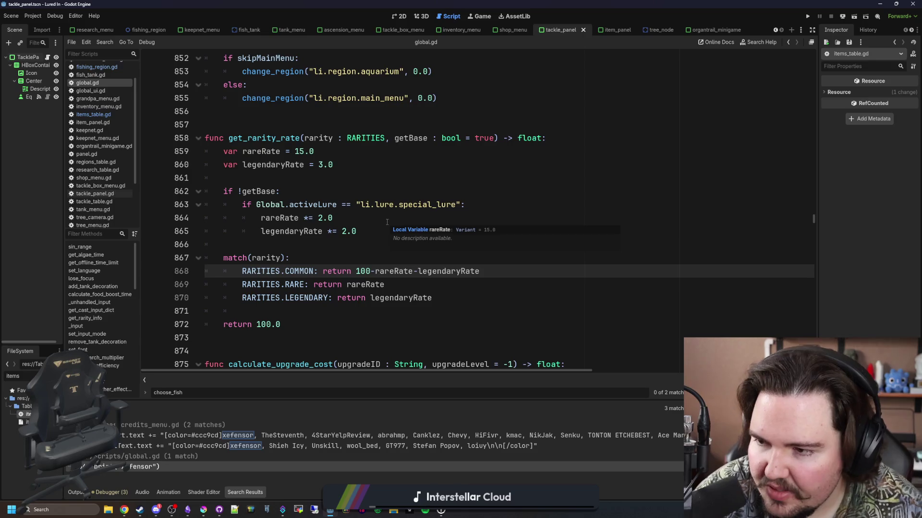
pyautogui.click(348, 244)
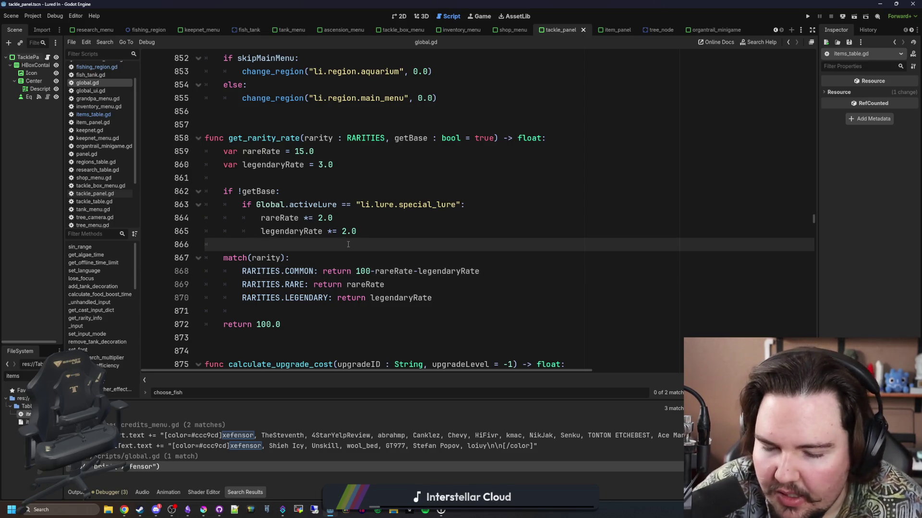
pyautogui.click(370, 271)
pyautogui.write('.0')
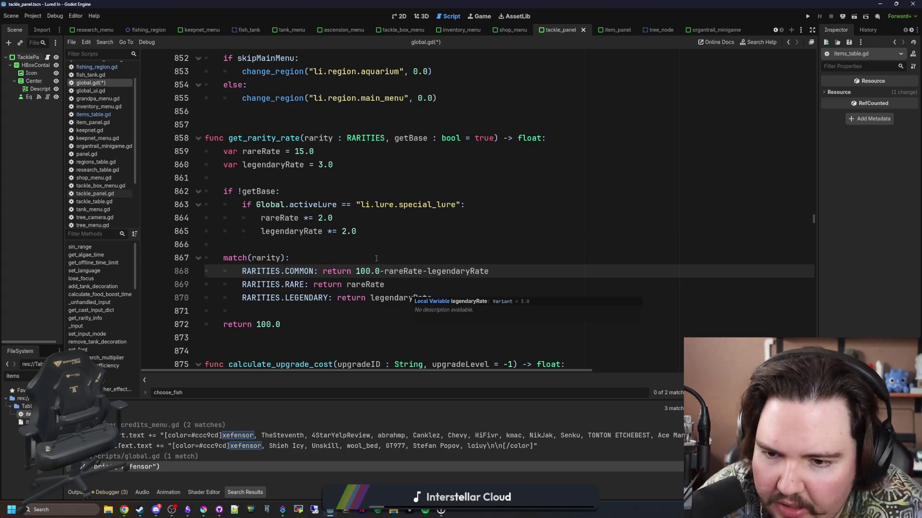
pyautogui.click(376, 258)
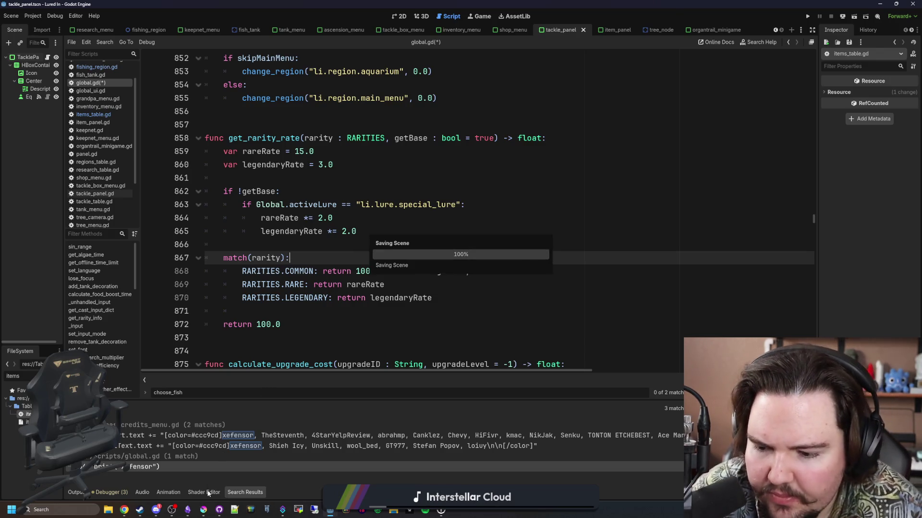
# - Glance at the notes, then start typing Steam.achieve on empty line 861
pyautogui.moveTo(187, 510)
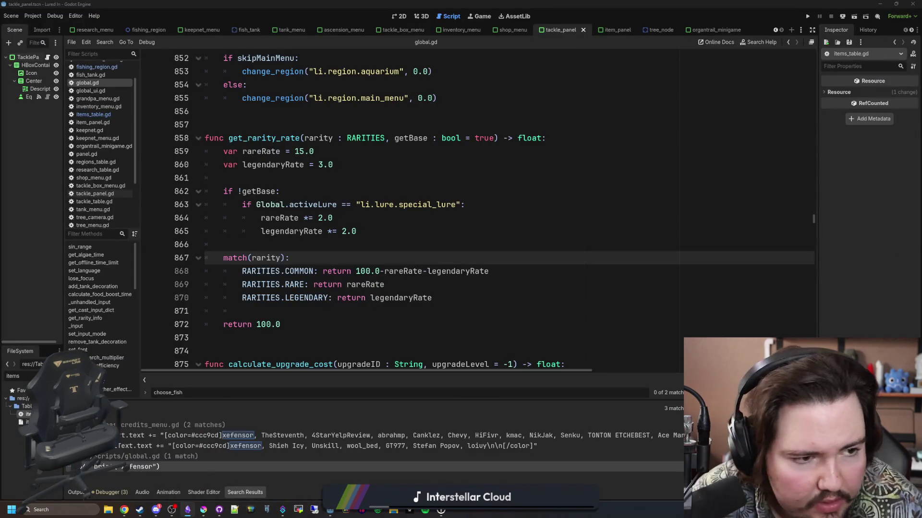
pyautogui.hotkey('alt', 'Tab')
pyautogui.hotkey('alt', 'Tab')
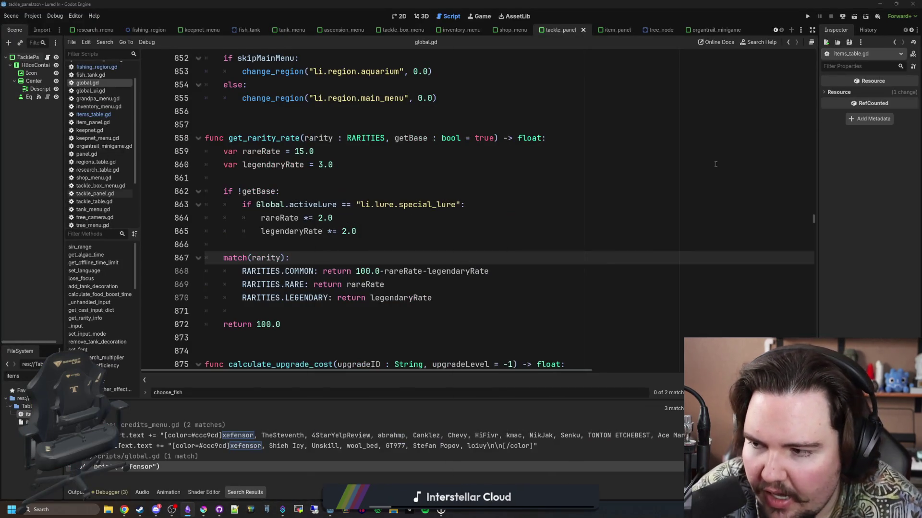
pyautogui.click(348, 192)
pyautogui.press('Up')
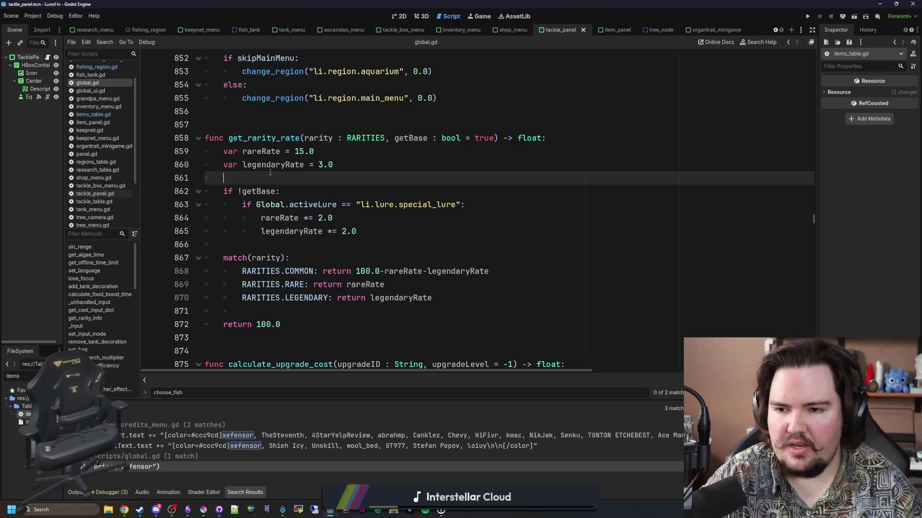
pyautogui.write('Steam')
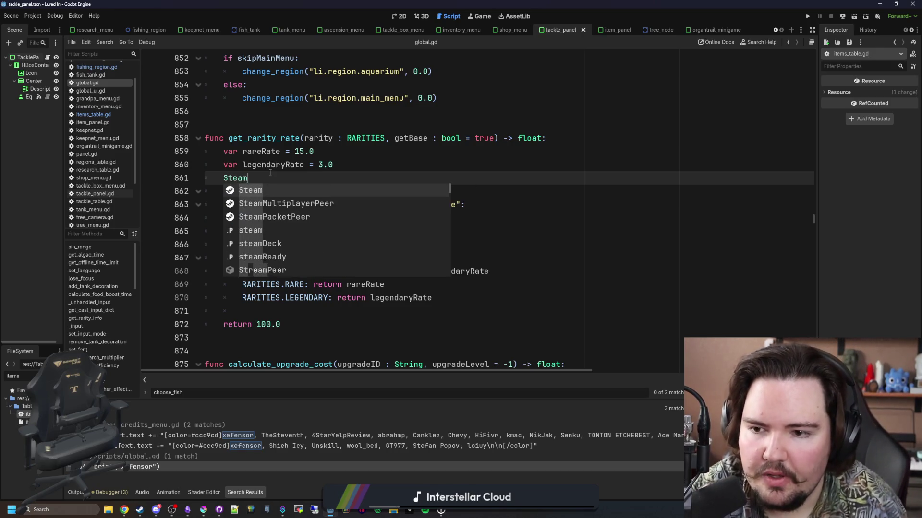
pyautogui.write('.achieve')
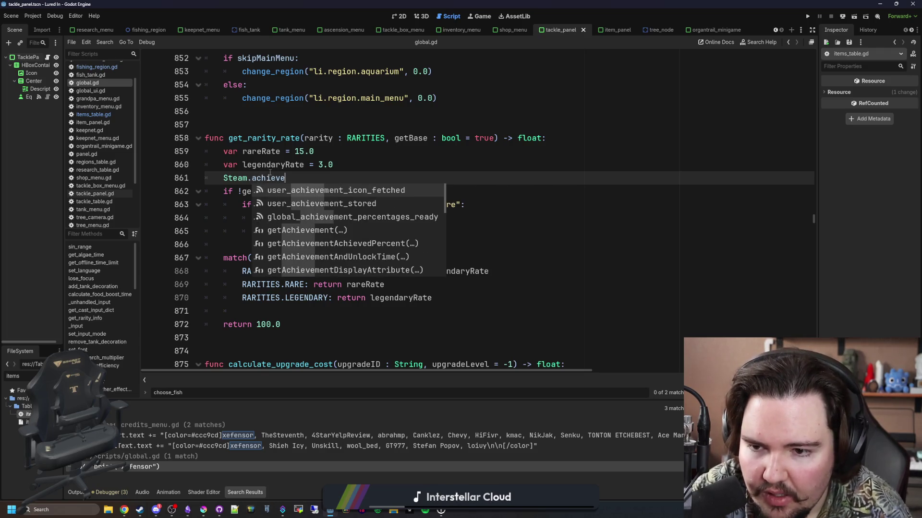
# - Autocomplete Steam.getAchievement and read its documentation
pyautogui.press('Down')
pyautogui.press('Down')
pyautogui.press('Down')
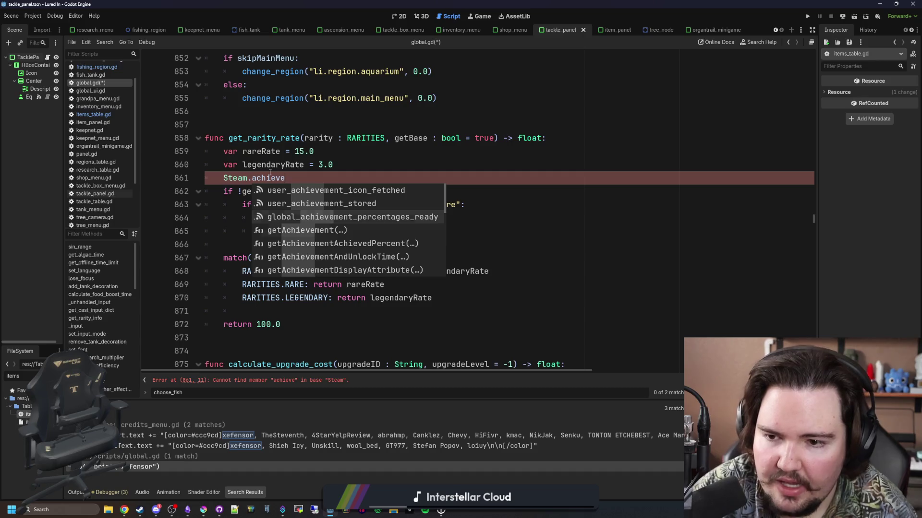
pyautogui.press('Return')
pyautogui.click(282, 179)
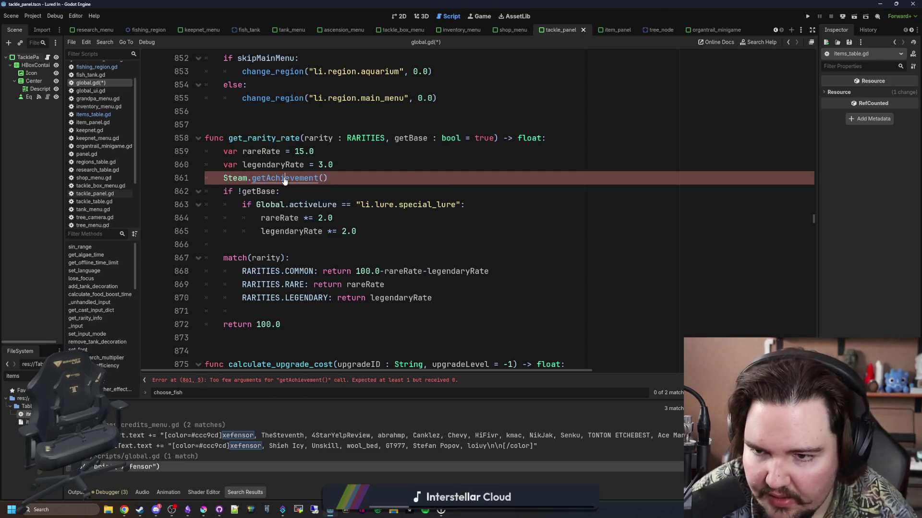
pyautogui.keyDown('ctrl'); pyautogui.click(284, 179); pyautogui.keyUp('ctrl')
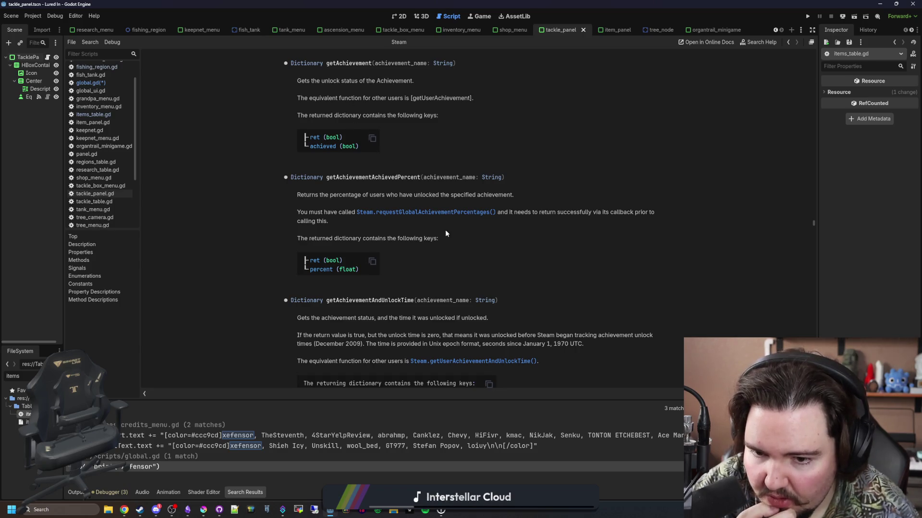
pyautogui.scroll(-3, 433, 250)
pyautogui.scroll(-6, 433, 249)
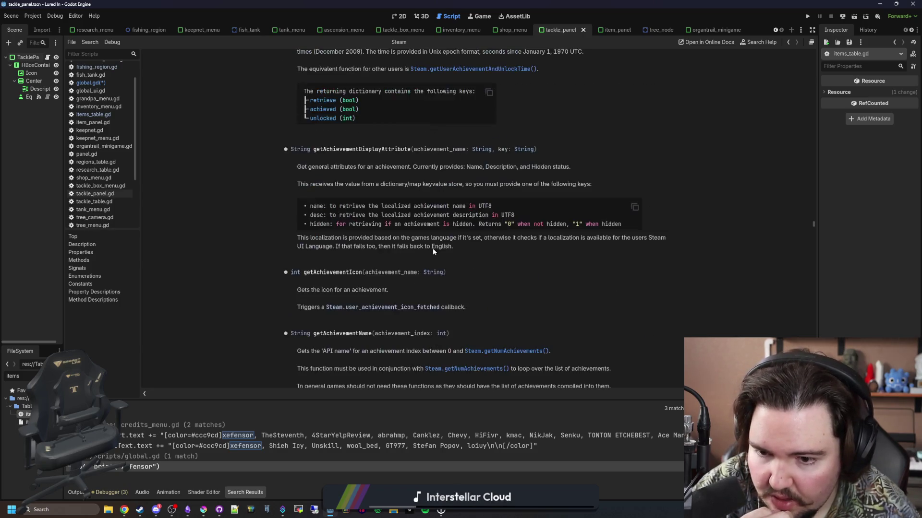
pyautogui.scroll(-7, 433, 249)
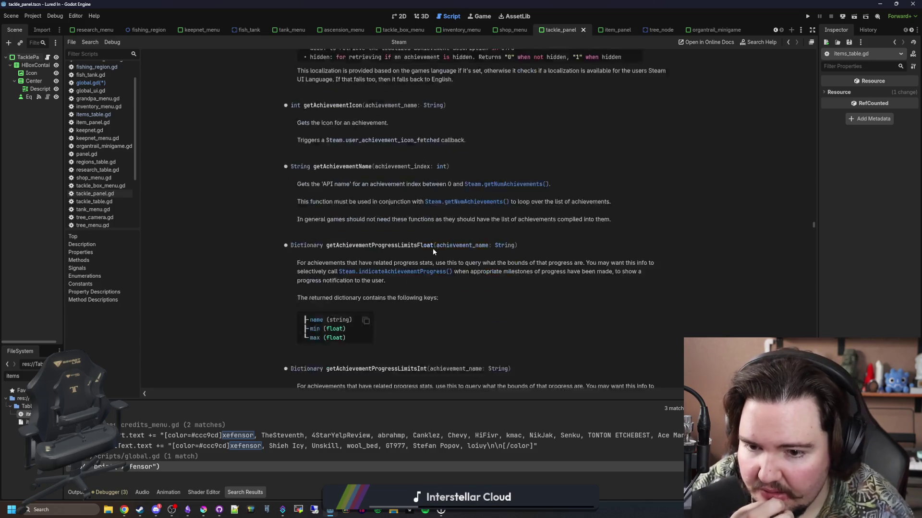
pyautogui.hotkey('alt', 'Left')
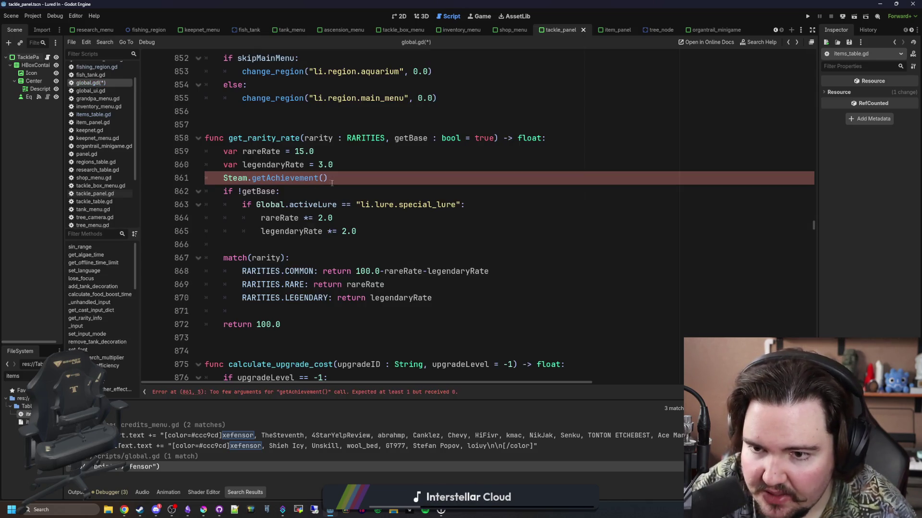
# - Swap in setAchievement, read its docs, then delete the trial Steam call
pyautogui.moveTo(328, 179); pyautogui.dragTo(262, 180)
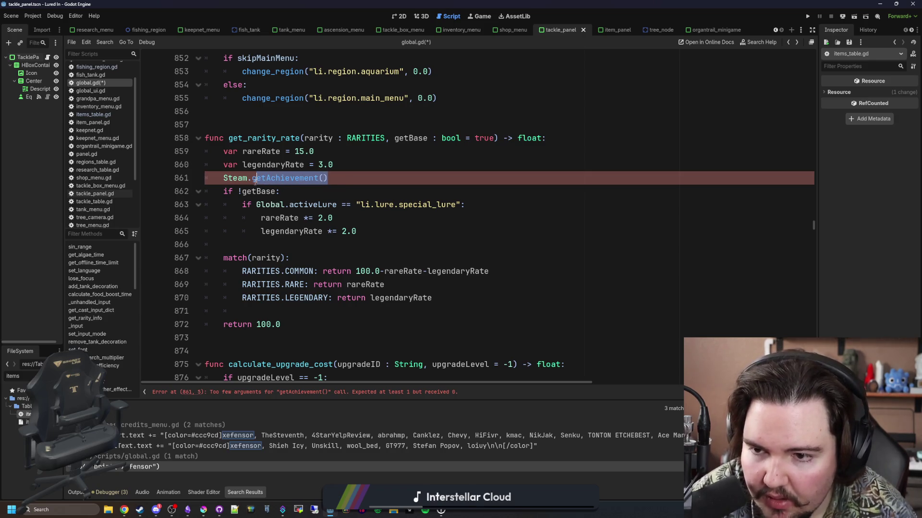
pyautogui.press('BackSpace')
pyautogui.press('BackSpace')
pyautogui.press('BackSpace')
pyautogui.write('setA')
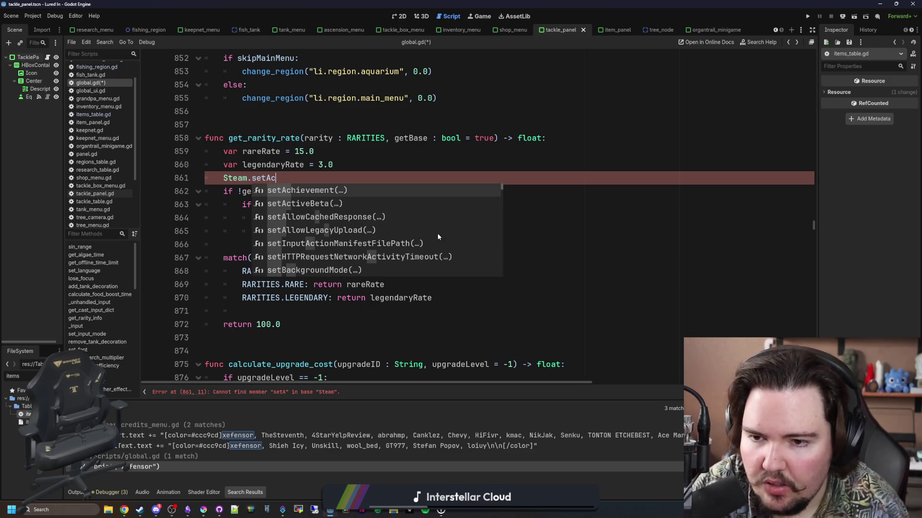
pyautogui.press('Return')
pyautogui.keyDown('ctrl'); pyautogui.click(303, 178); pyautogui.keyUp('ctrl')
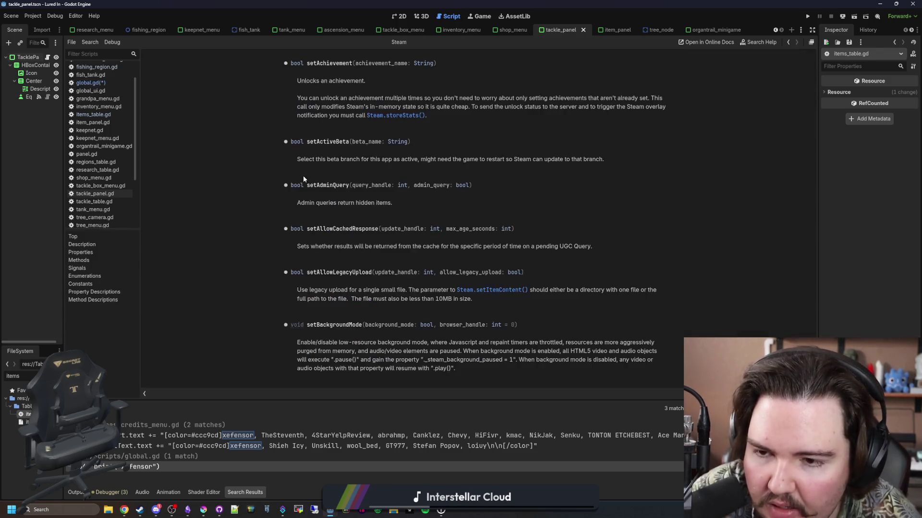
pyautogui.hotkey('alt', 'Left')
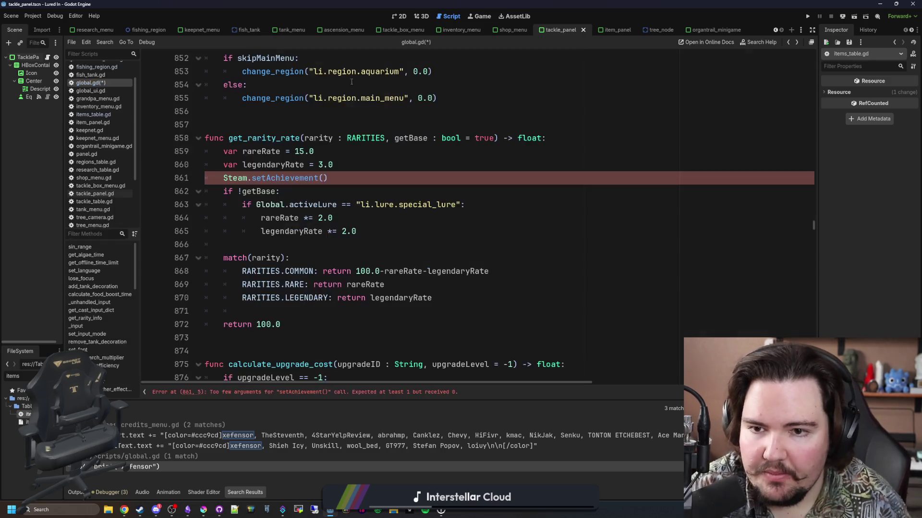
pyautogui.moveTo(328, 178); pyautogui.dragTo(223, 178)
pyautogui.press('BackSpace')
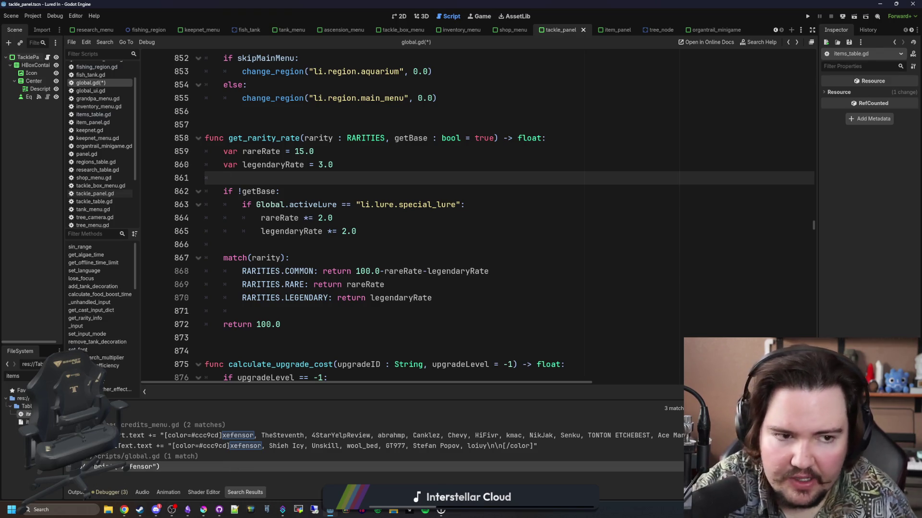
# - Open Scripts/global.gd in the Starground GitHub repository in a maximized browser
pyautogui.click(124, 510)
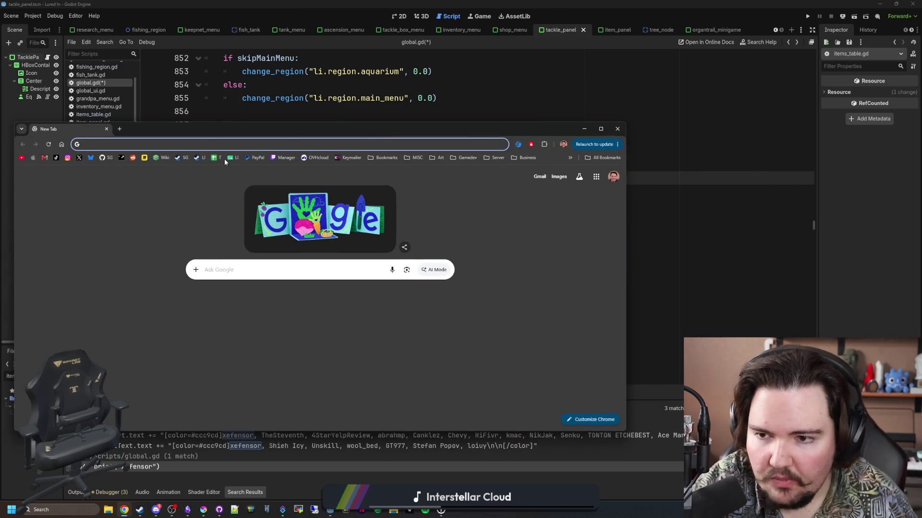
pyautogui.click(103, 158)
pyautogui.press('super+Up')
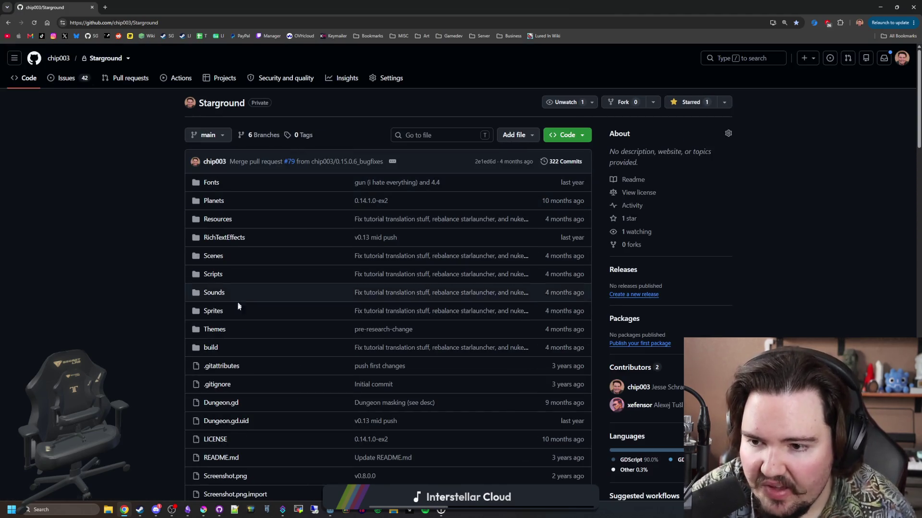
pyautogui.scroll(-13, 224, 347)
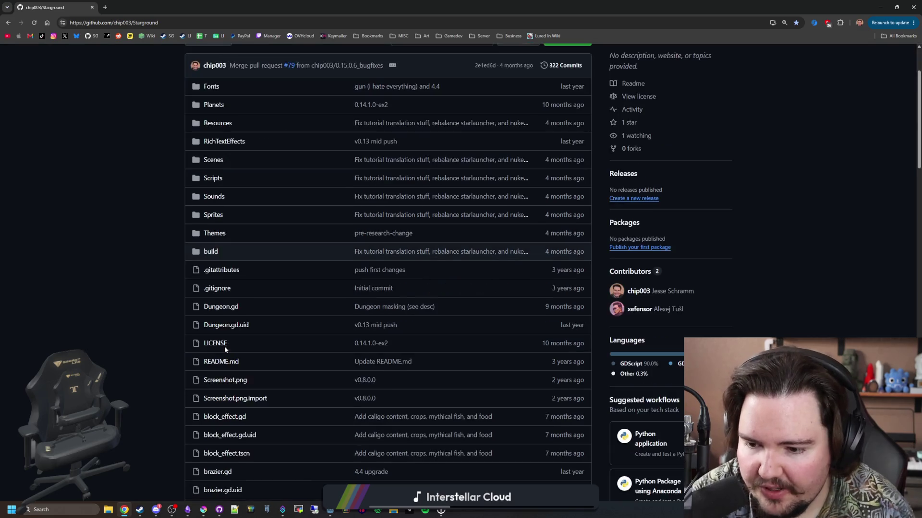
pyautogui.scroll(13, 235, 334)
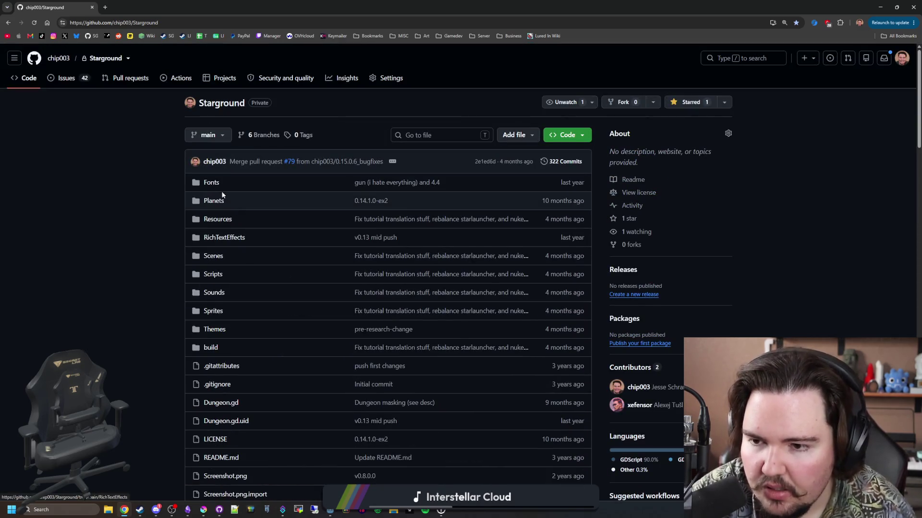
pyautogui.click(212, 275)
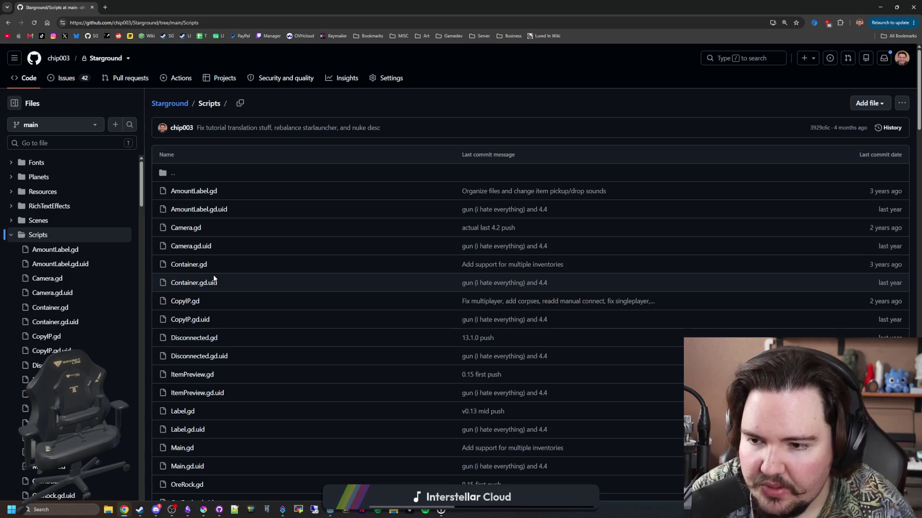
pyautogui.scroll(-12, 214, 279)
pyautogui.scroll(-15, 214, 278)
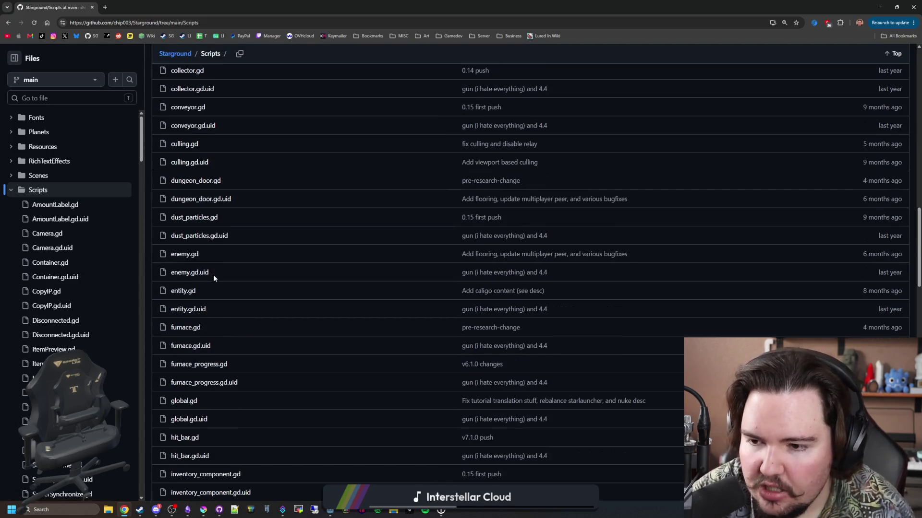
pyautogui.scroll(-8, 214, 279)
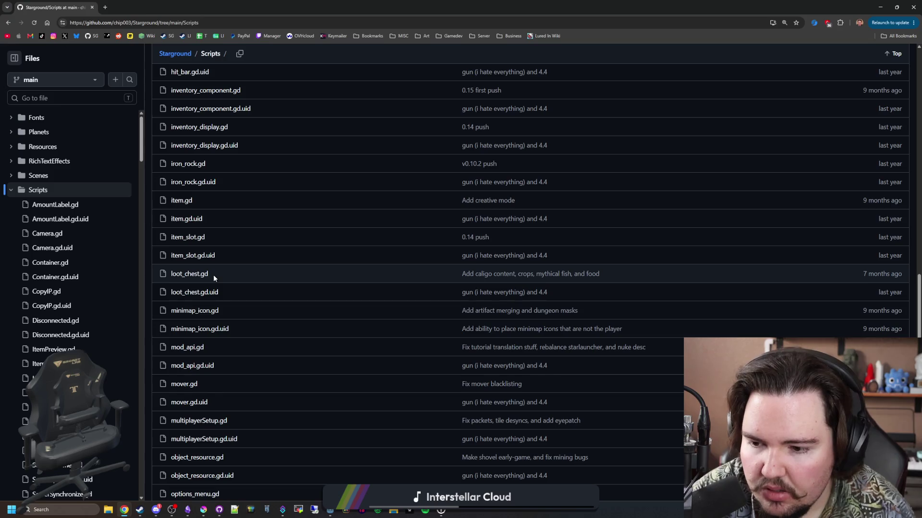
pyautogui.scroll(9, 214, 275)
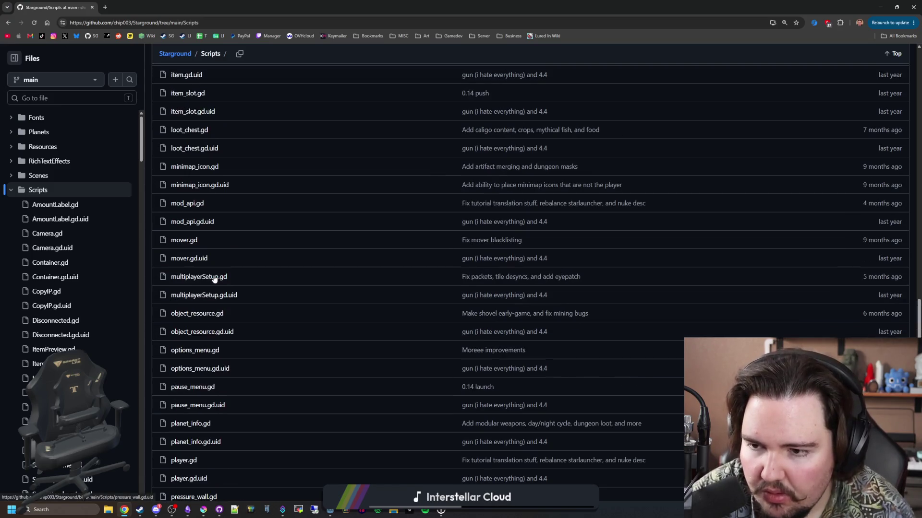
pyautogui.click(183, 162)
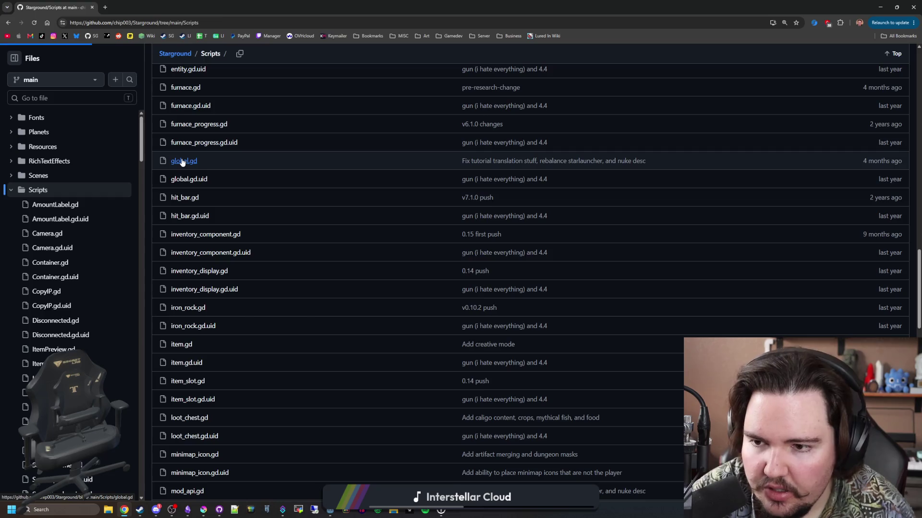
# - Find unlock_achievement on the page, select the whole function, and return to Godot
pyautogui.hotkey('ctrl', 'f')
pyautogui.write('achieve')
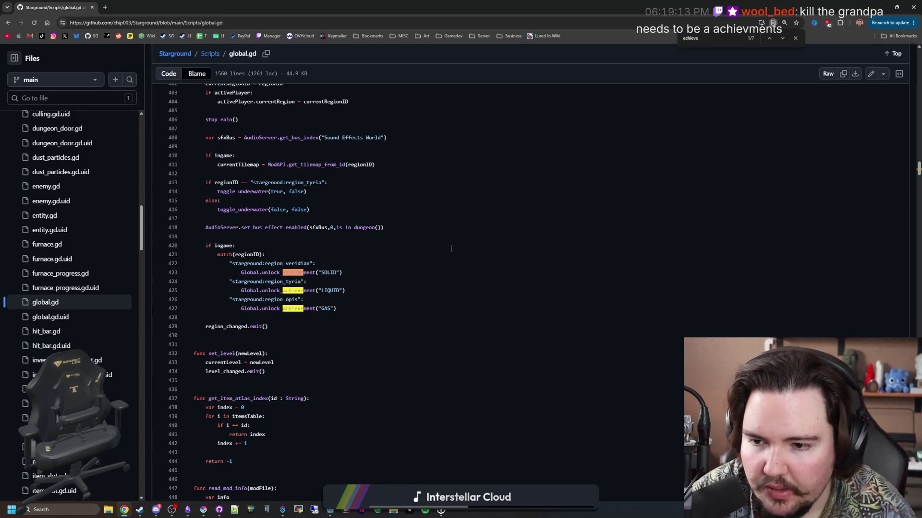
pyautogui.scroll(1, 253, 359)
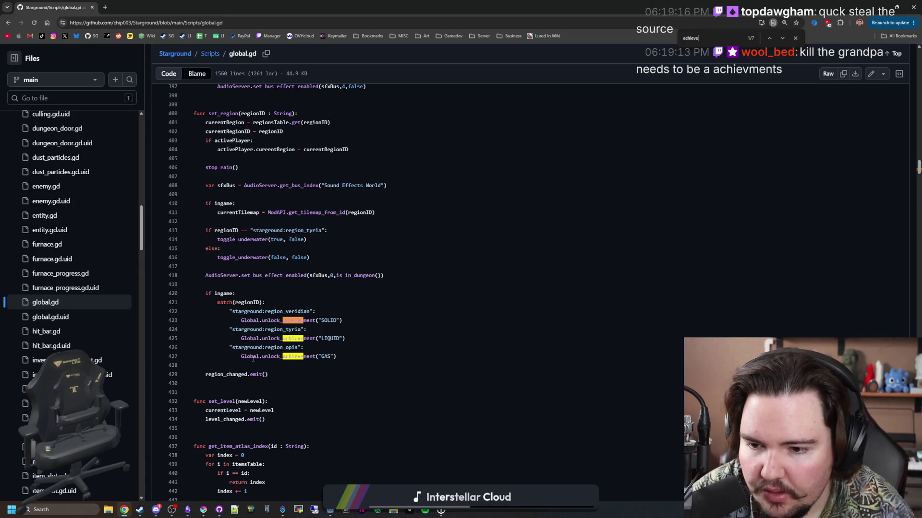
pyautogui.hotkey('ctrl', 'f')
pyautogui.write('unlo')
pyautogui.write('ck_achievement')
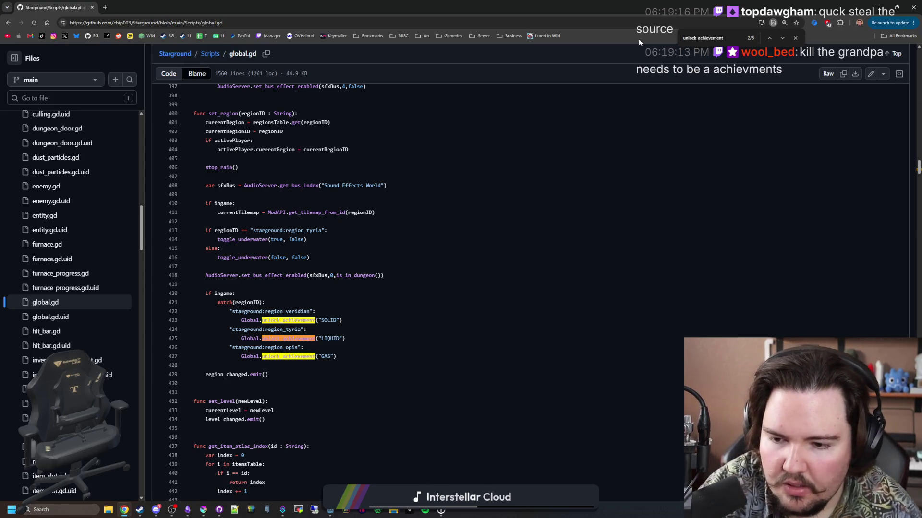
pyautogui.press('Return')
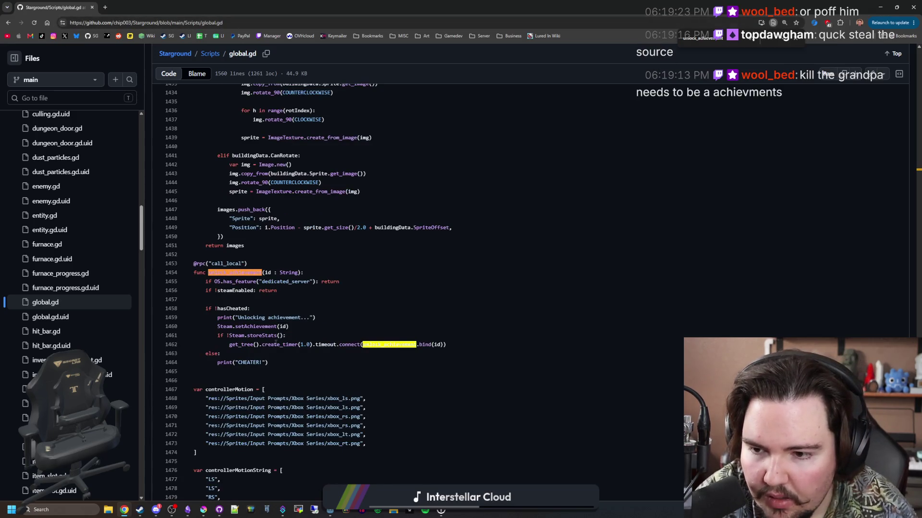
pyautogui.click(271, 374)
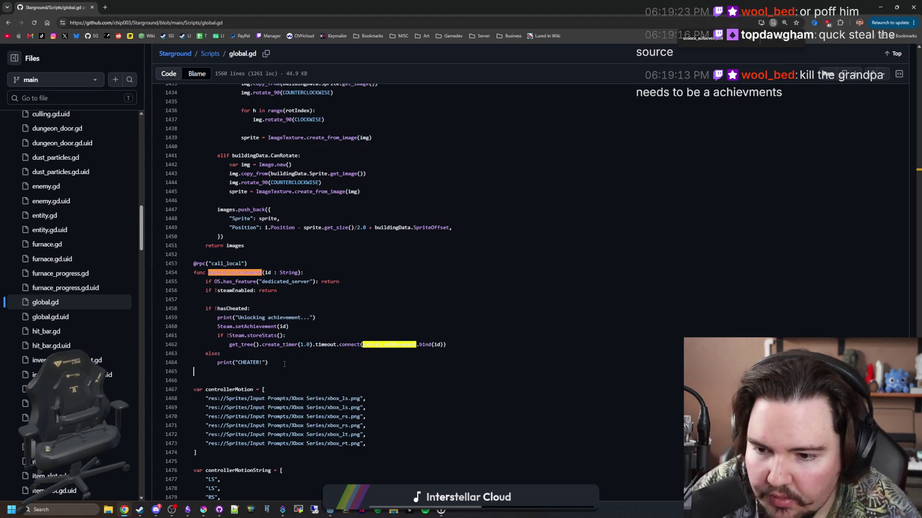
pyautogui.moveTo(282, 365)
pyautogui.mouseDown()
pyautogui.moveTo(231, 345)
pyautogui.moveTo(207, 273)
pyautogui.moveTo(183, 274)
pyautogui.mouseUp()
pyautogui.hotkey('ctrl', 'c')
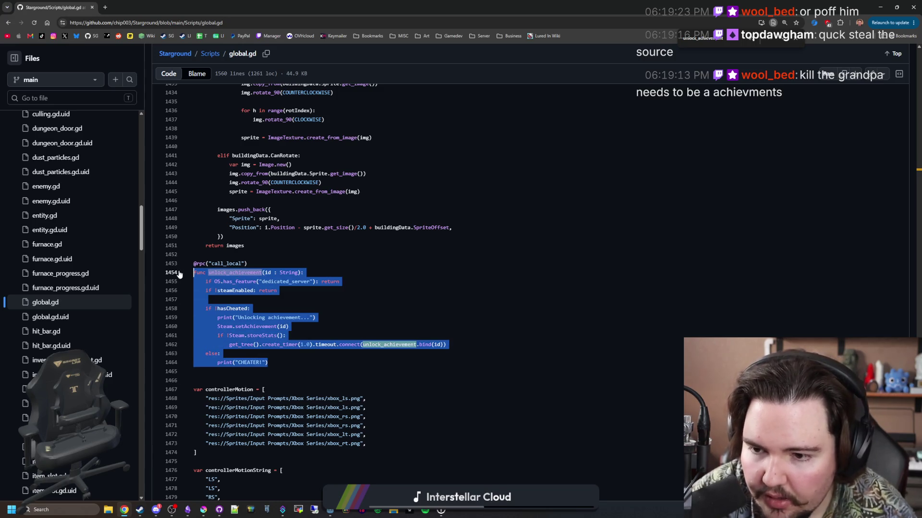
pyautogui.hotkey('alt', 'Tab')
# - Paste the unlock_achievement function below get_rarity_rate
pyautogui.scroll(-1, 263, 296)
pyautogui.click(263, 297)
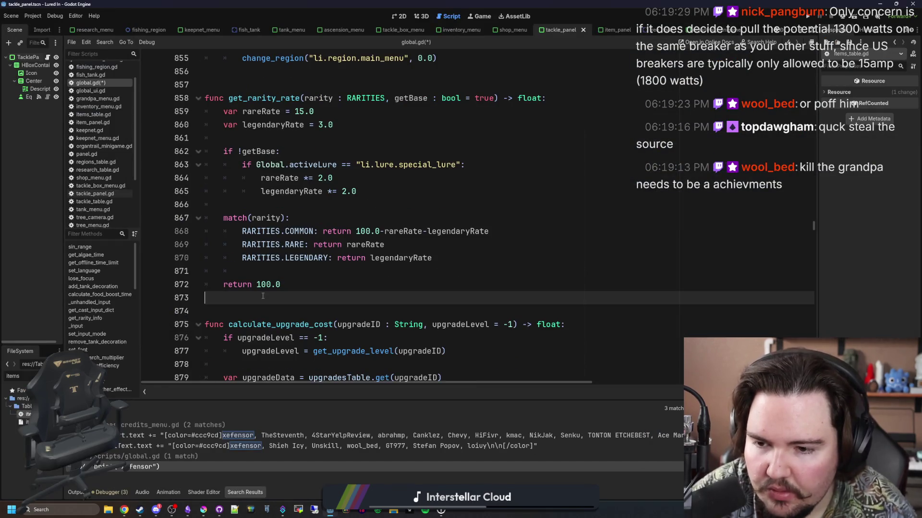
pyautogui.press('Down')
pyautogui.press('Down')
pyautogui.hotkey('ctrl', 'v')
pyautogui.scroll(-2, 317, 247)
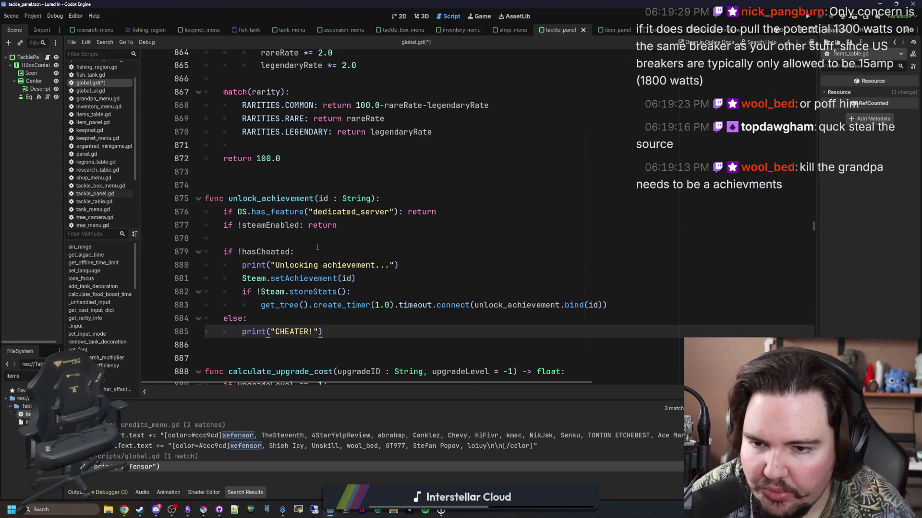
pyautogui.click(282, 199)
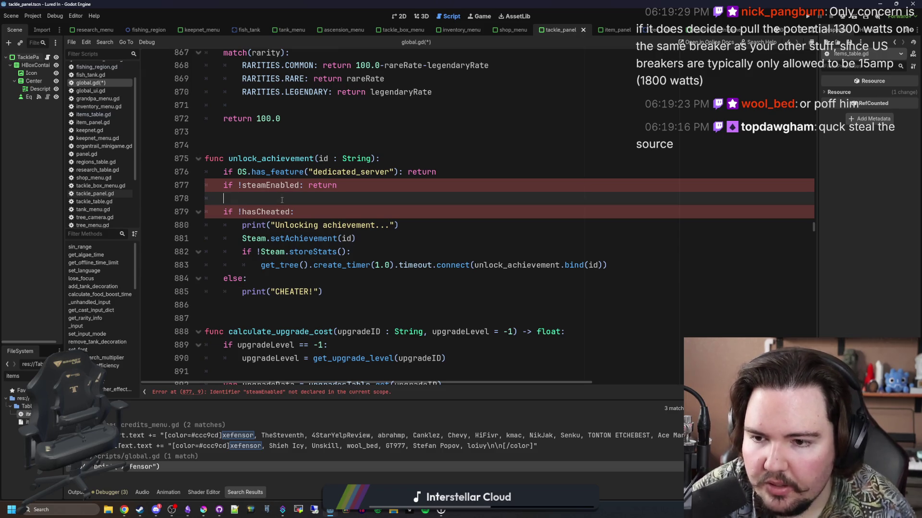
# - Rename steamEnabled to steamReady and check where steamReady is declared
pyautogui.doubleClick(271, 185)
pyautogui.write('stea')
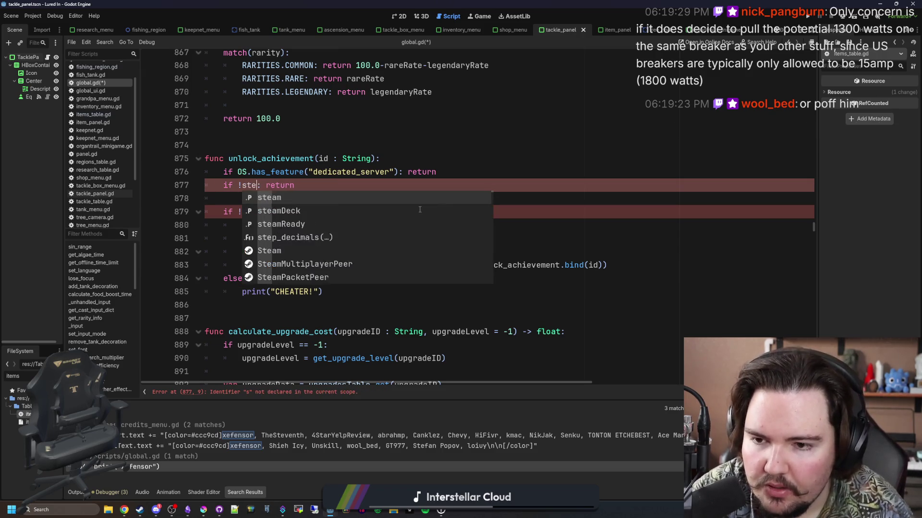
pyautogui.click(301, 224)
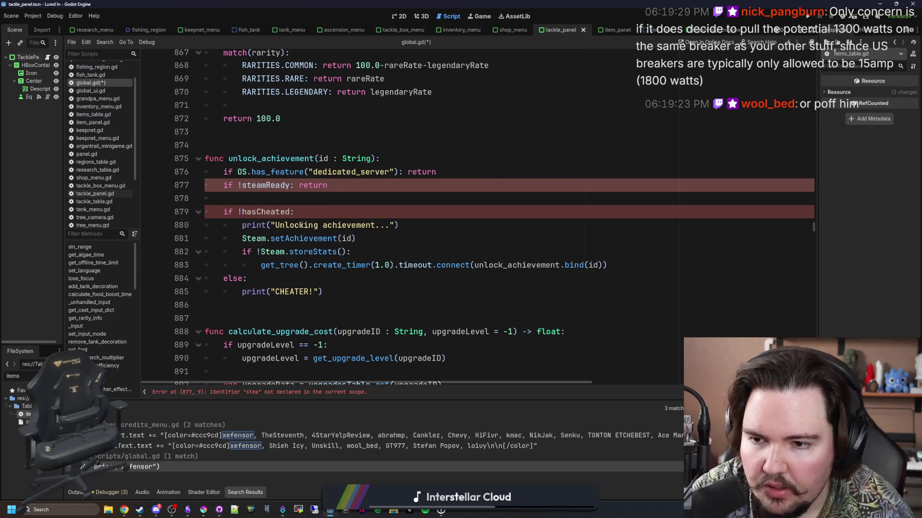
pyautogui.keyDown('ctrl'); pyautogui.click(253, 186); pyautogui.keyUp('ctrl')
pyautogui.hotkey('alt', 'Left')
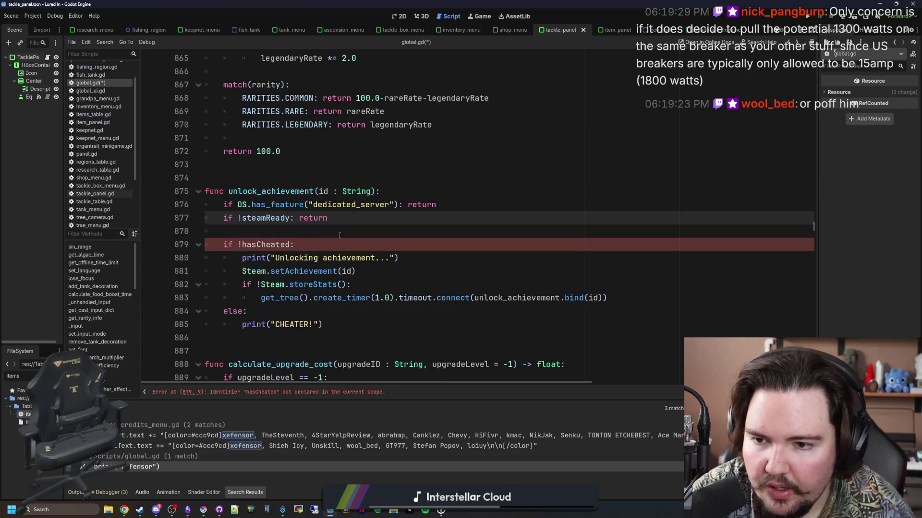
pyautogui.click(325, 235)
pyautogui.click(353, 220)
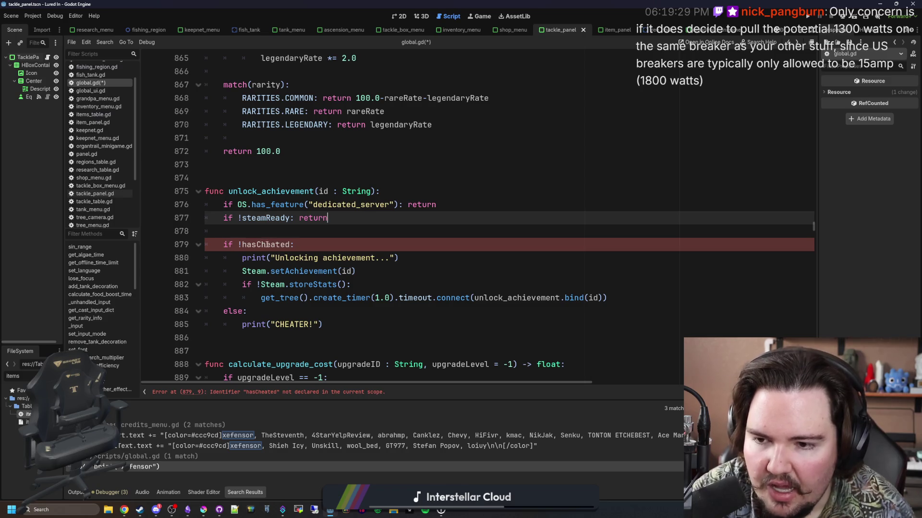
# - Delete the if !hasCheated check and its CHEATER else branch, dedenting the body
pyautogui.click(277, 245)
pyautogui.doubleClick(281, 245)
pyautogui.click(291, 245)
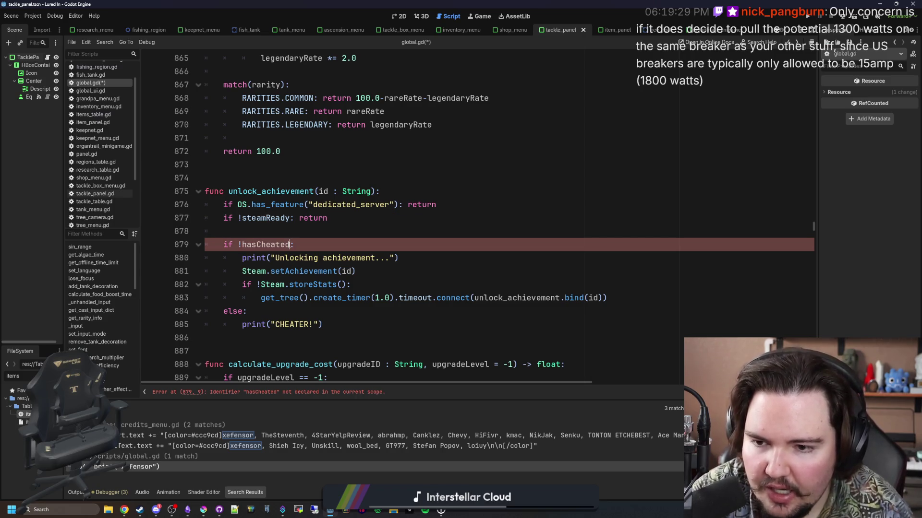
pyautogui.moveTo(295, 244); pyautogui.dragTo(240, 245)
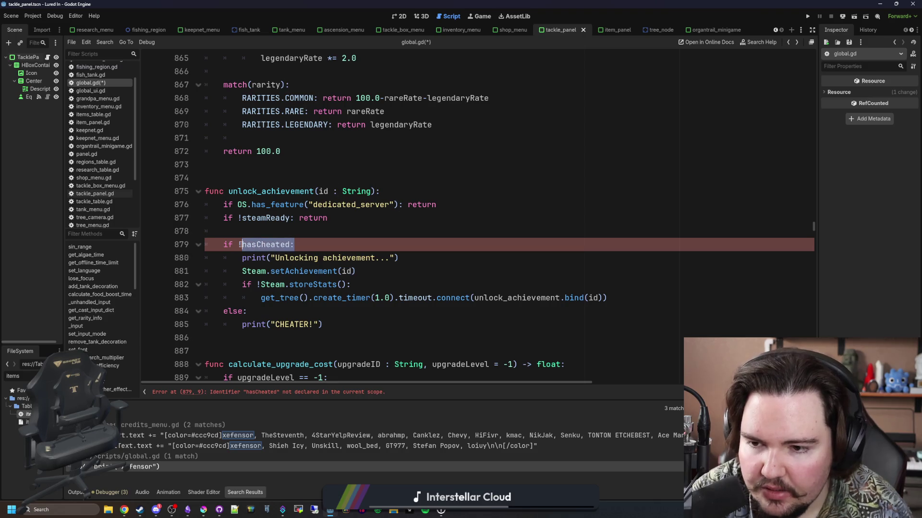
pyautogui.click(320, 325)
pyautogui.keyDown('shift'); pyautogui.click(609, 297); pyautogui.keyUp('shift')
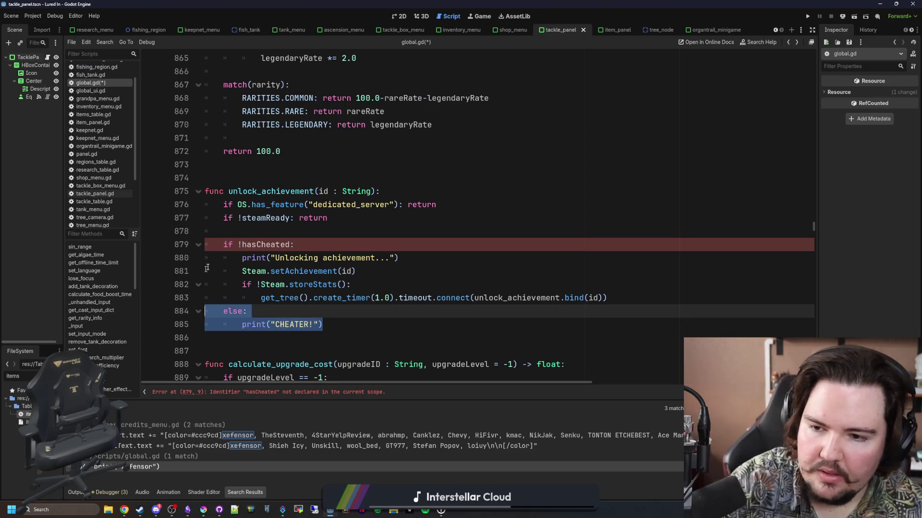
pyautogui.press('BackSpace')
pyautogui.moveTo(318, 244); pyautogui.dragTo(211, 231)
pyautogui.press('BackSpace')
pyautogui.moveTo(607, 285); pyautogui.dragTo(173, 237)
pyautogui.hotkey('shift', 'Tab')
# - Change the log line to prints, ending the message with 'with id ", id'
pyautogui.click(371, 245)
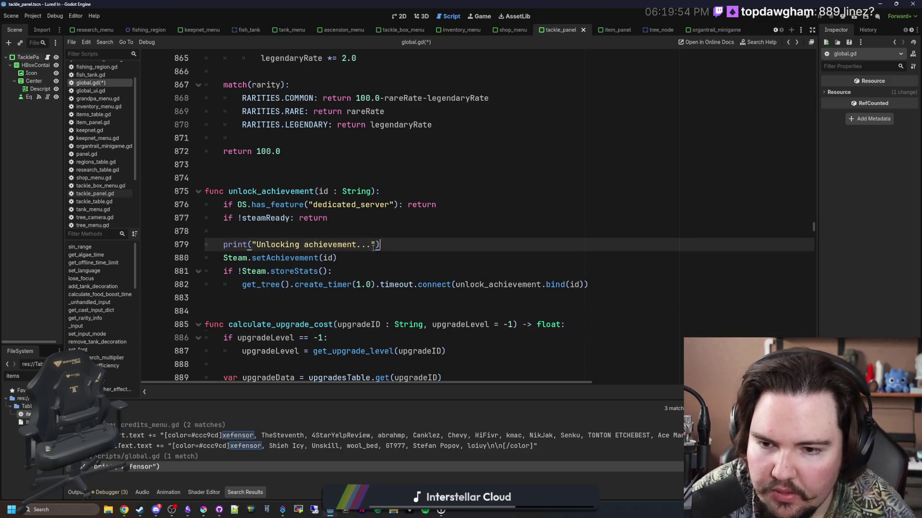
pyautogui.press('BackSpace')
pyautogui.press('BackSpace')
pyautogui.write('with')
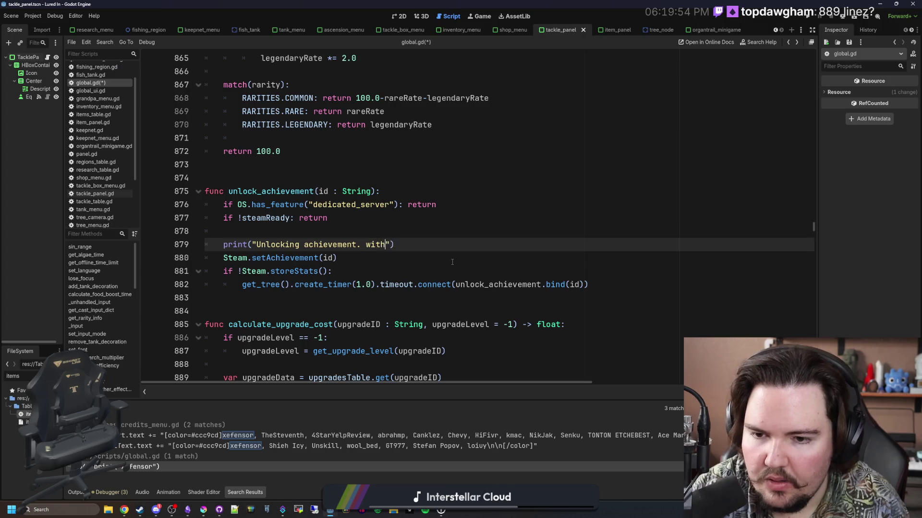
pyautogui.press('BackSpace')
pyautogui.press('BackSpace')
pyautogui.press('BackSpace')
pyautogui.write('with id "')
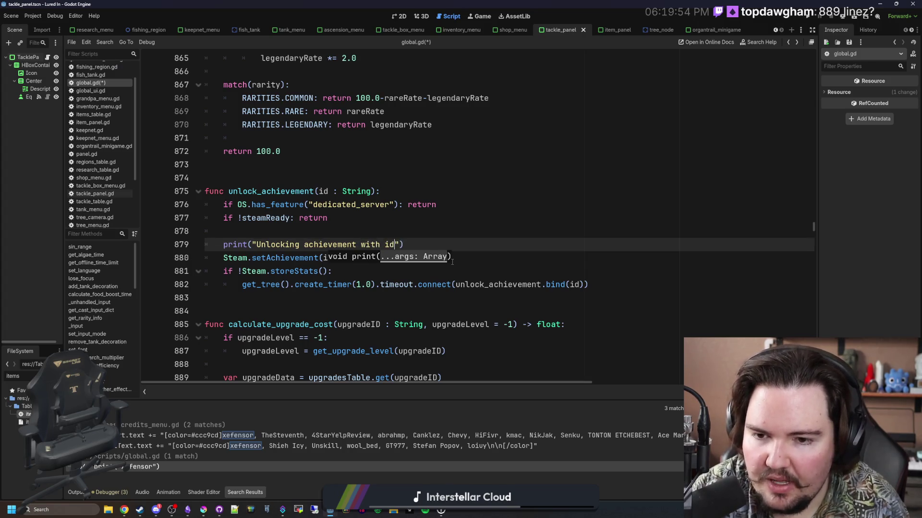
pyautogui.write(', id')
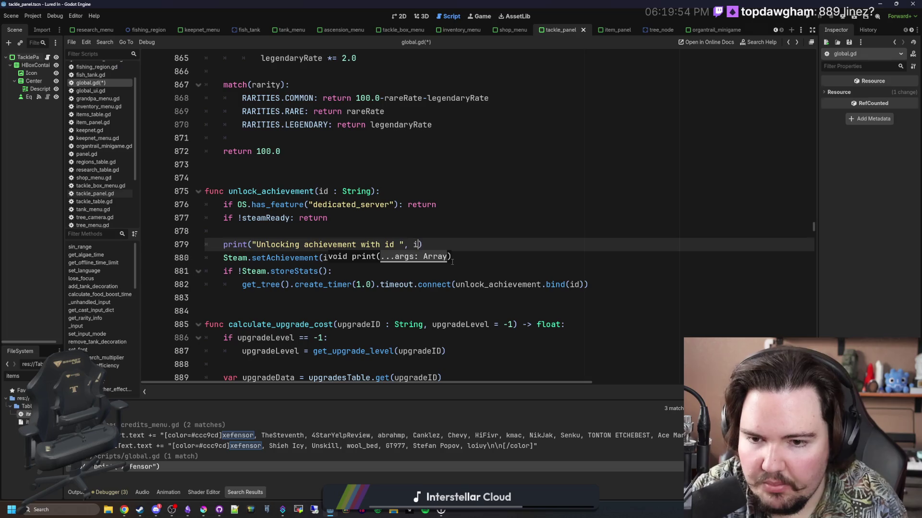
pyautogui.click(246, 245)
pyautogui.write('s')
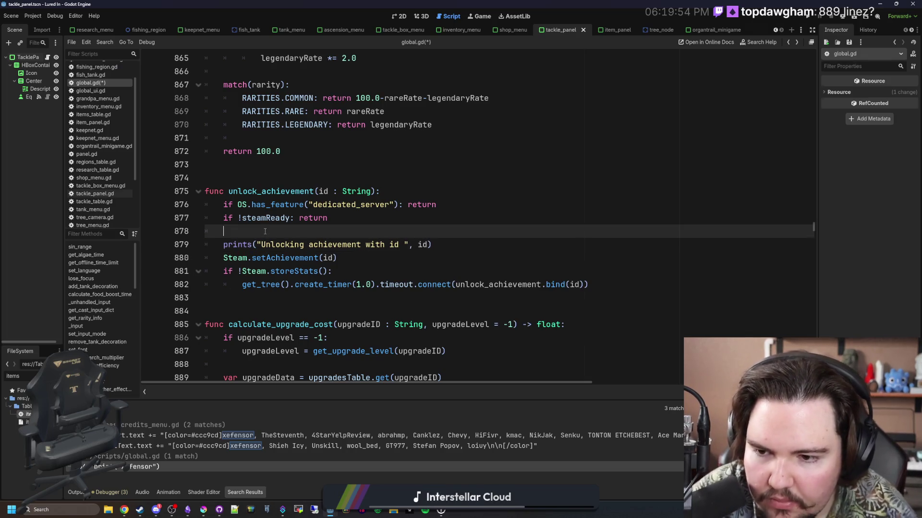
pyautogui.click(338, 258)
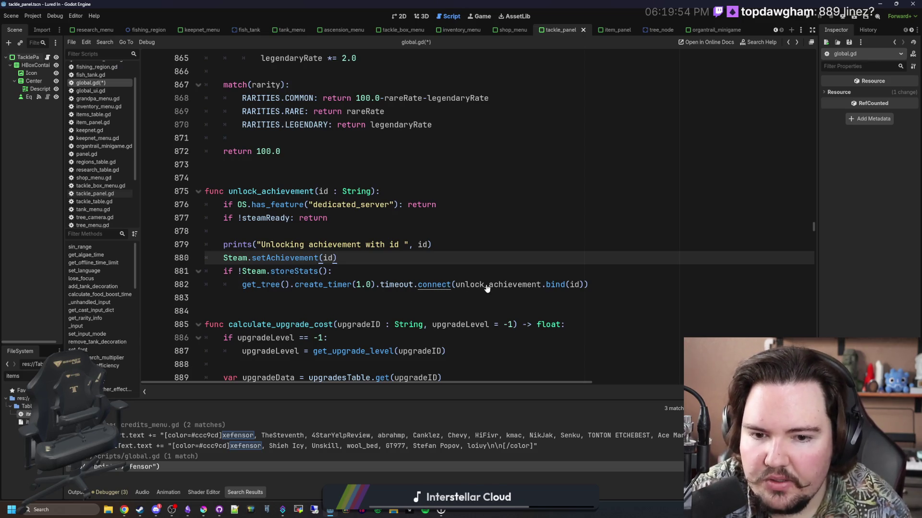
# - Read the storeStats docs on retrying until successful, then save global.gd
pyautogui.keyDown('ctrl'); pyautogui.click(296, 272); pyautogui.keyUp('ctrl')
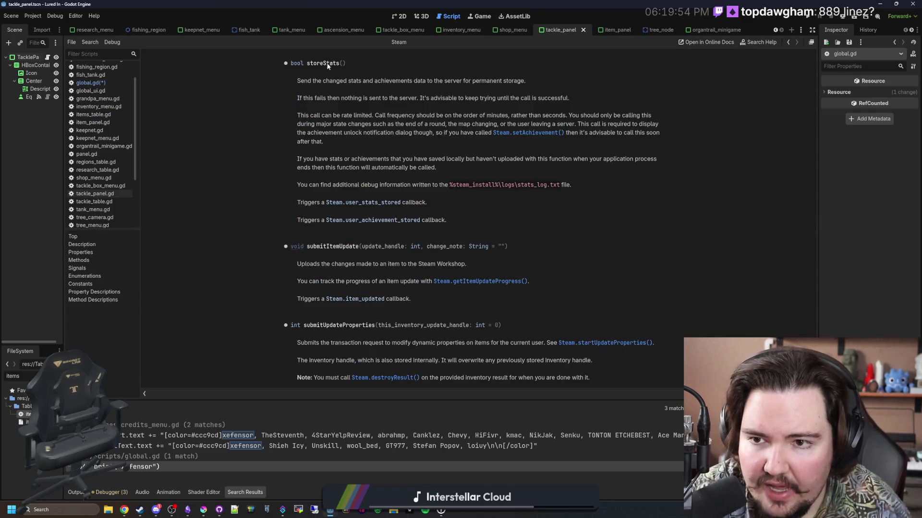
pyautogui.moveTo(348, 81); pyautogui.dragTo(525, 83)
pyautogui.click(525, 82)
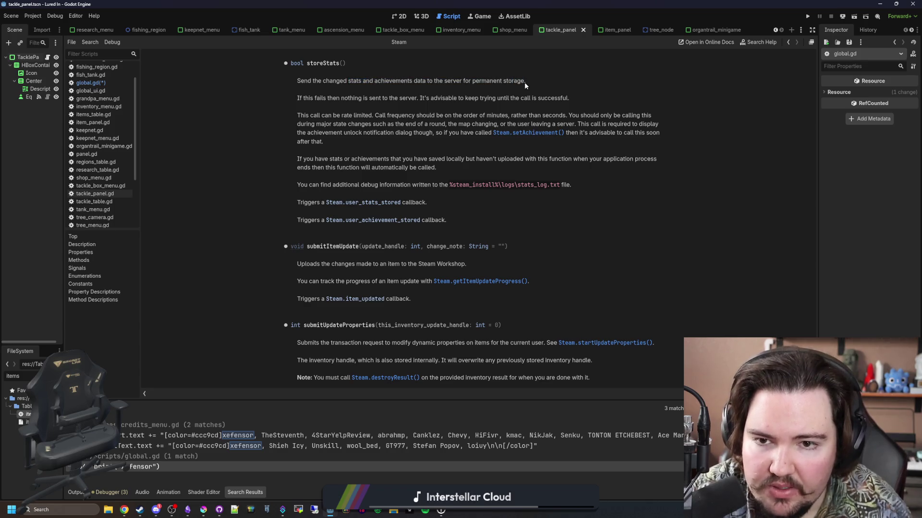
pyautogui.moveTo(369, 99); pyautogui.dragTo(570, 98)
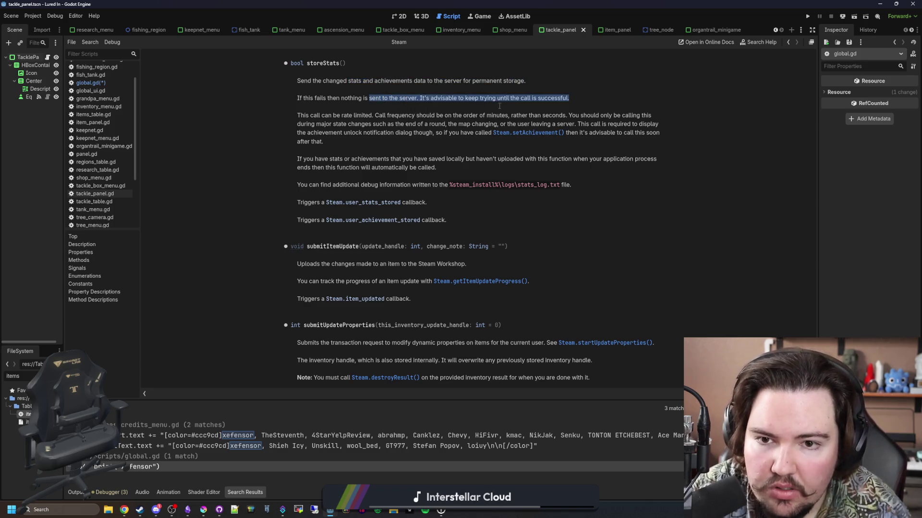
pyautogui.click(569, 95)
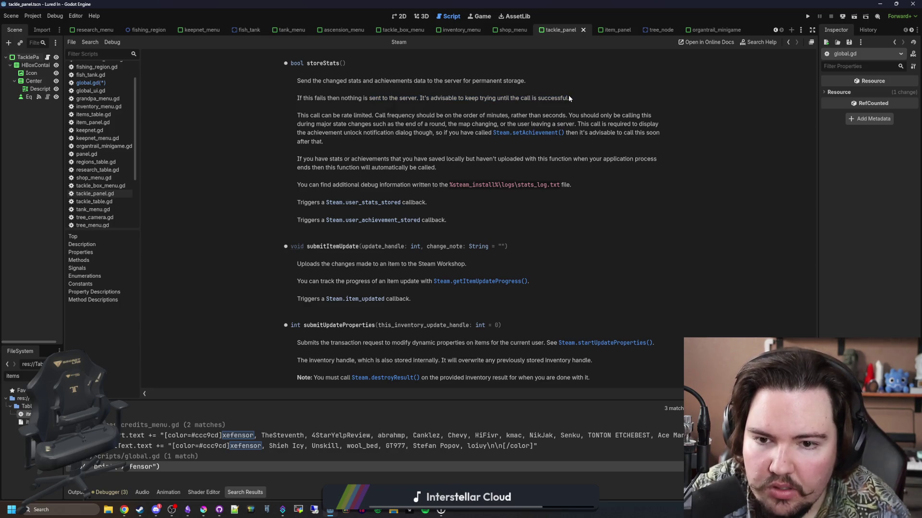
pyautogui.hotkey('alt', 'Left')
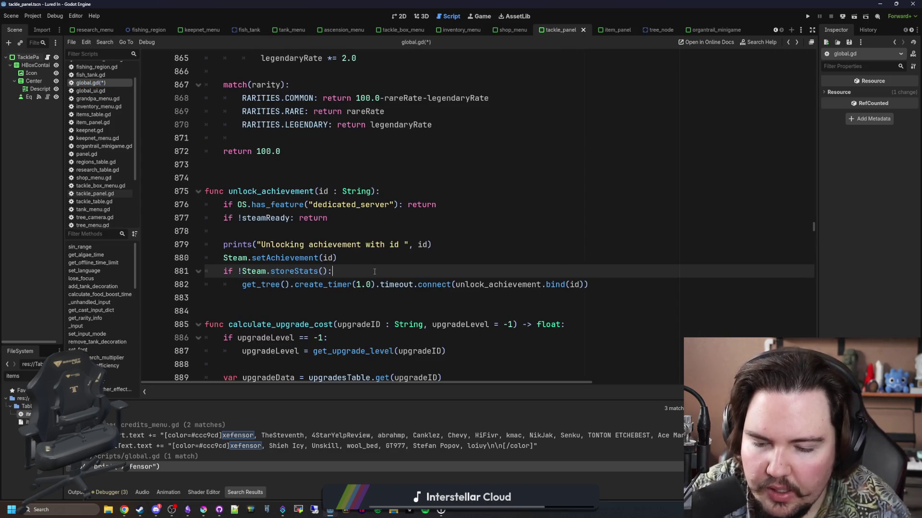
pyautogui.moveTo(241, 284); pyautogui.dragTo(589, 285)
pyautogui.click(361, 273)
pyautogui.click(364, 261)
pyautogui.keyDown('ctrl'); pyautogui.click(300, 271); pyautogui.keyUp('ctrl')
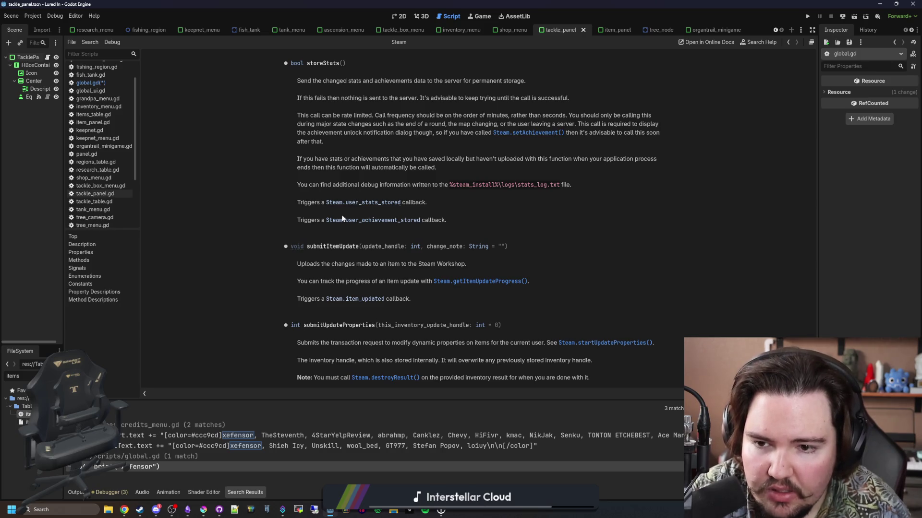
pyautogui.hotkey('alt', 'Left')
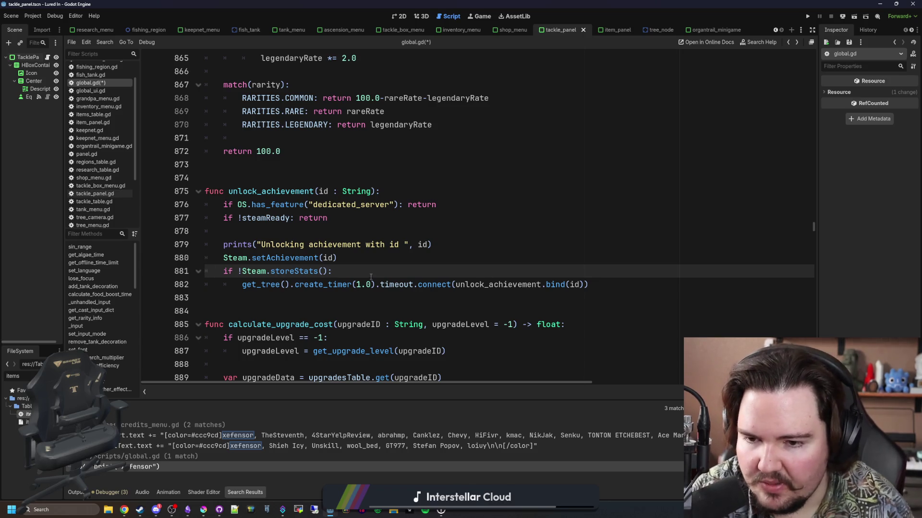
pyautogui.hotkey('ctrl', 's')
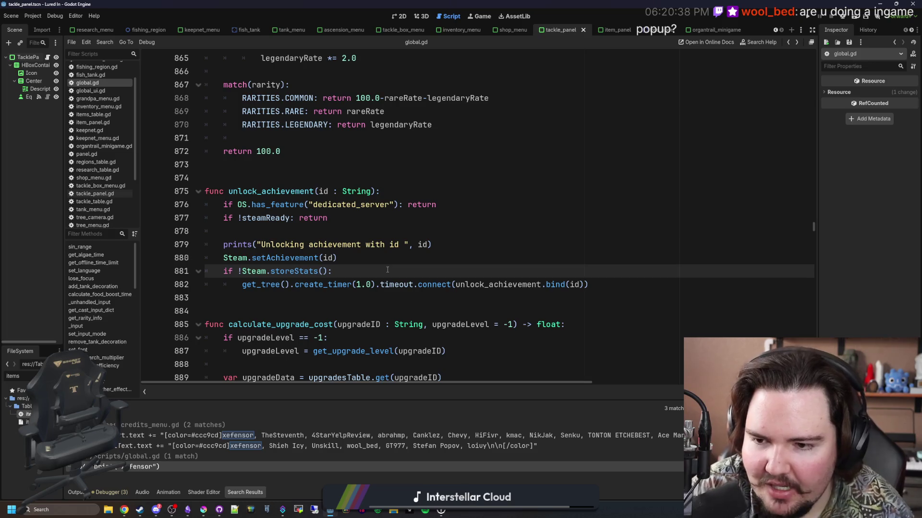
# - Delete the dedicated_server check from unlock_achievement and save again
pyautogui.click(299, 180)
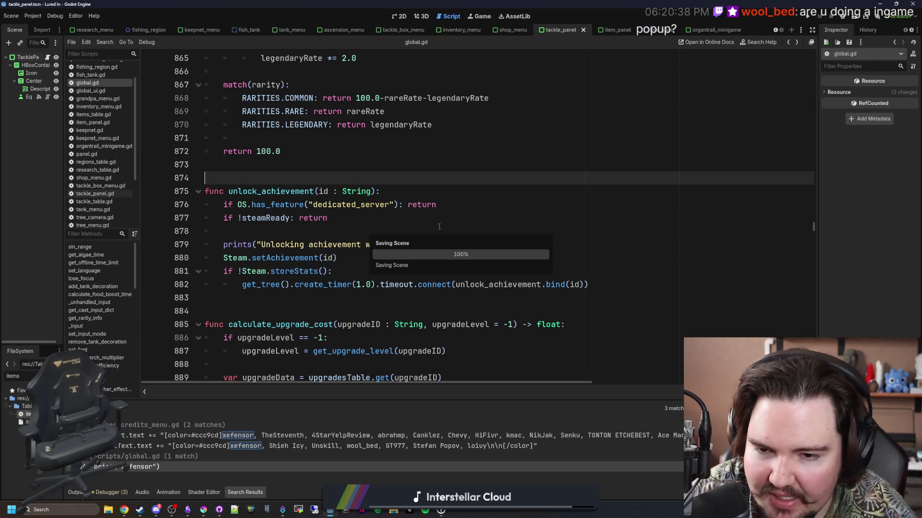
pyautogui.click(436, 205)
pyautogui.moveTo(436, 205); pyautogui.dragTo(149, 202)
pyautogui.press('BackSpace')
pyautogui.press('BackSpace')
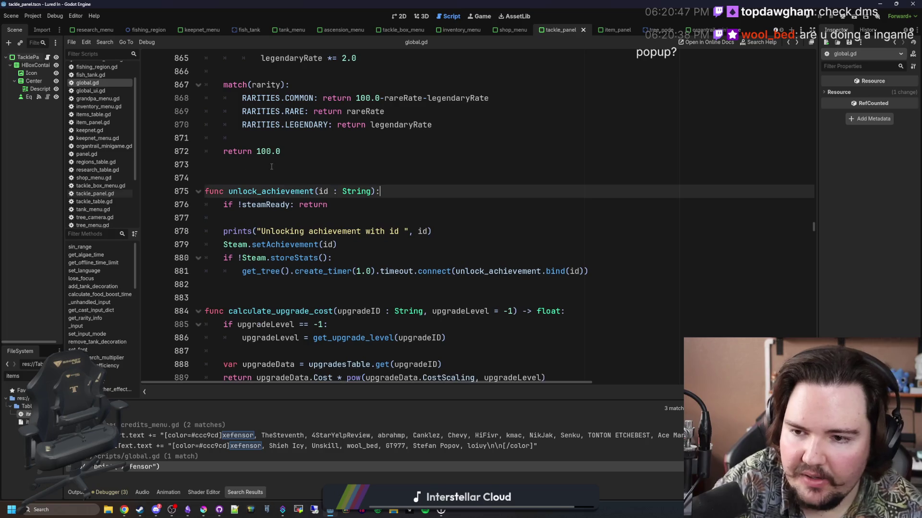
pyautogui.click(277, 167)
pyautogui.hotkey('ctrl', 's')
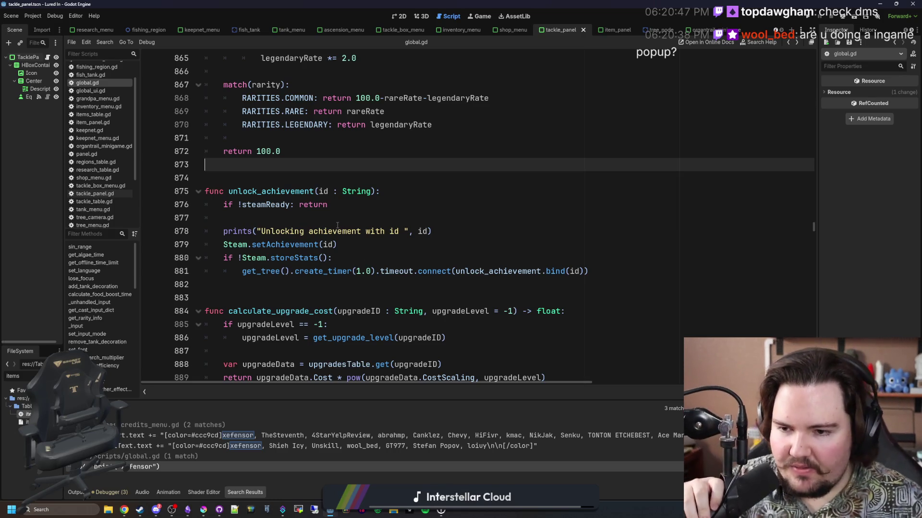
pyautogui.click(373, 235)
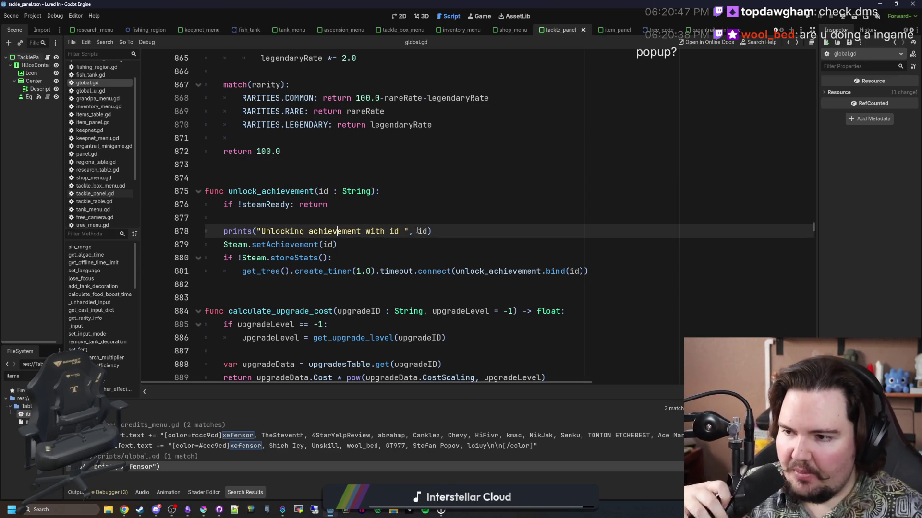
pyautogui.moveTo(418, 231)
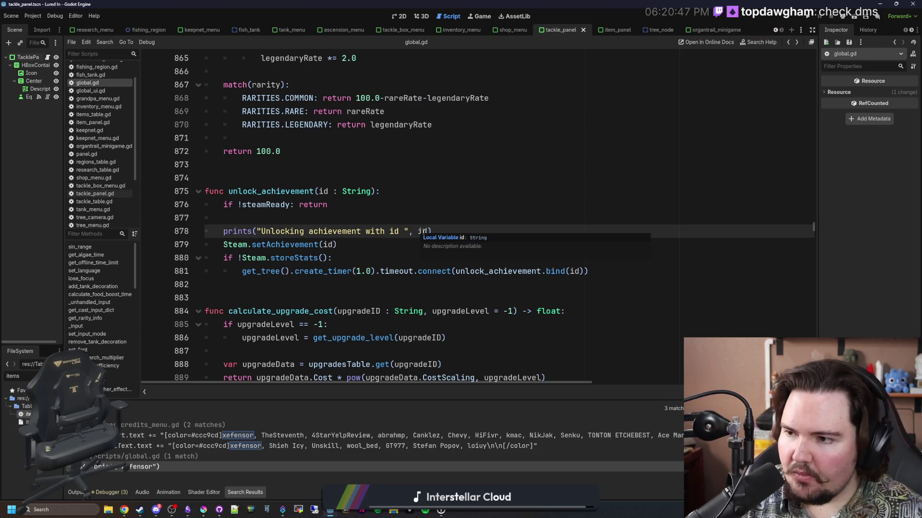
pyautogui.click(461, 213)
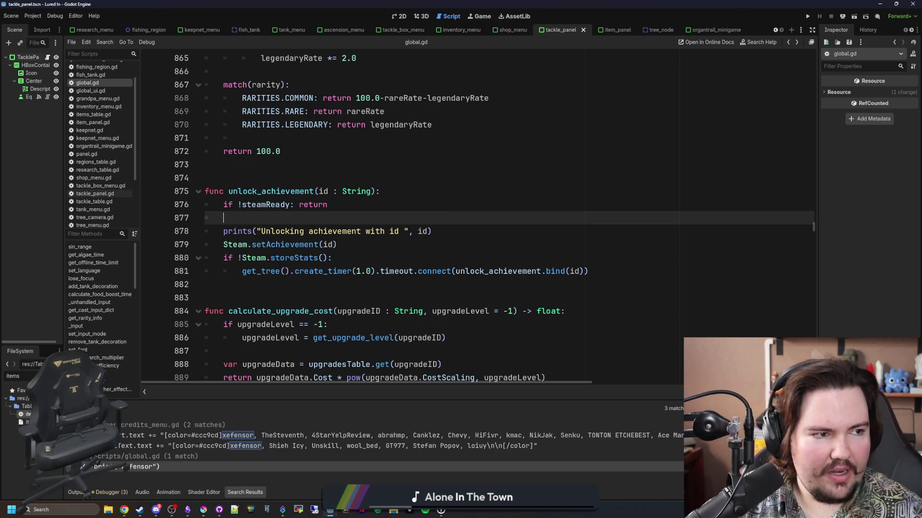
# - Open Task Manager to its Performance page, showing 24% CPU use
pyautogui.click(124, 510)
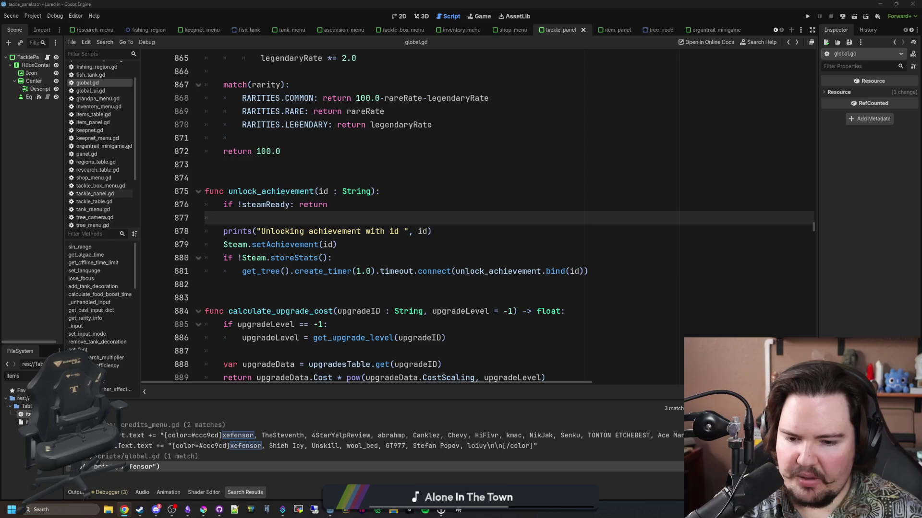
pyautogui.click(489, 510)
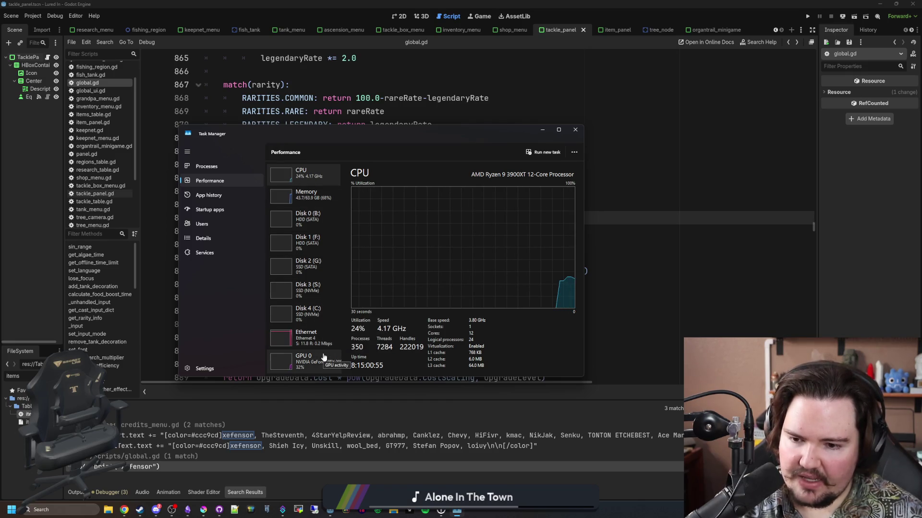
# - Check GPU 0 usage, switch back to CPU, then close Task Manager
pyautogui.click(304, 365)
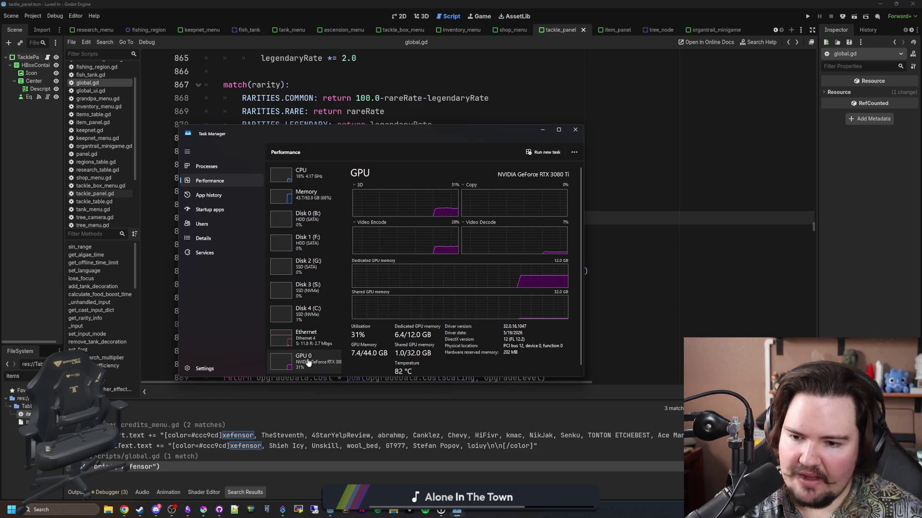
pyautogui.click(316, 179)
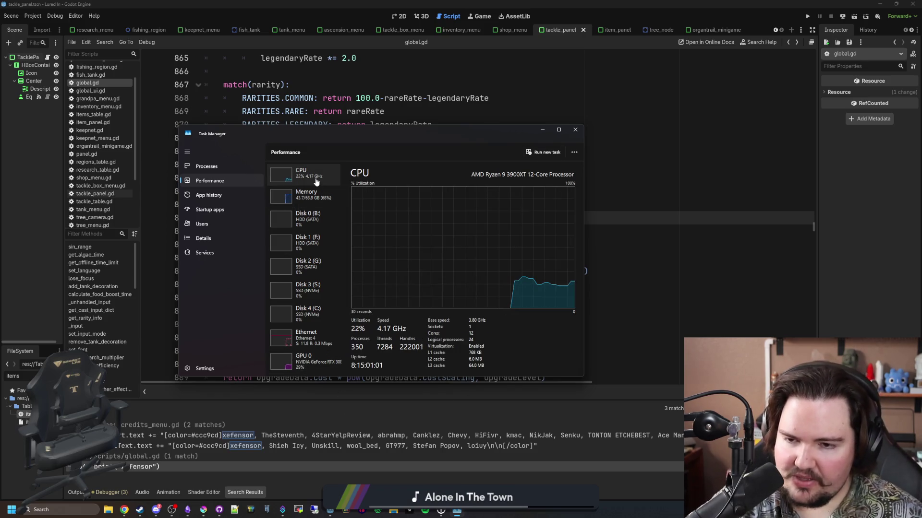
pyautogui.click(580, 132)
pyautogui.click(305, 283)
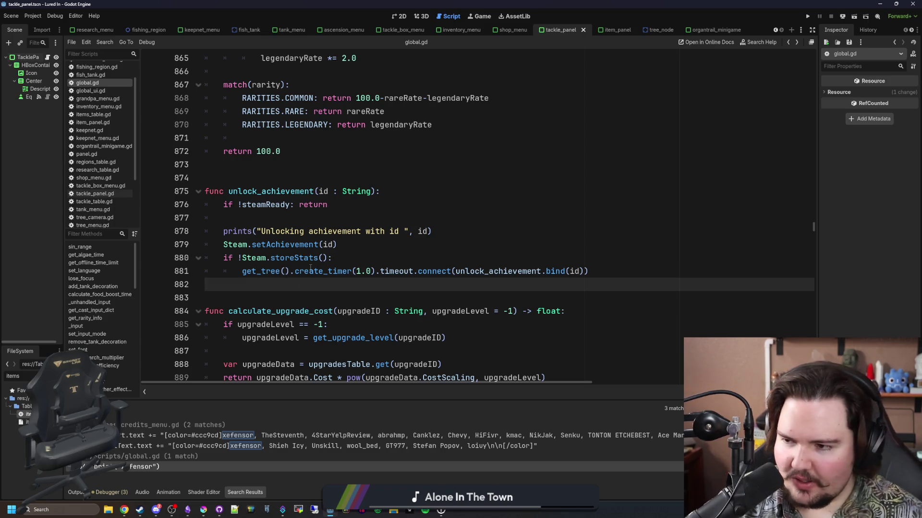
# - Scroll global.gd down to the userdata loading code near line 1571
pyautogui.moveTo(310, 267)
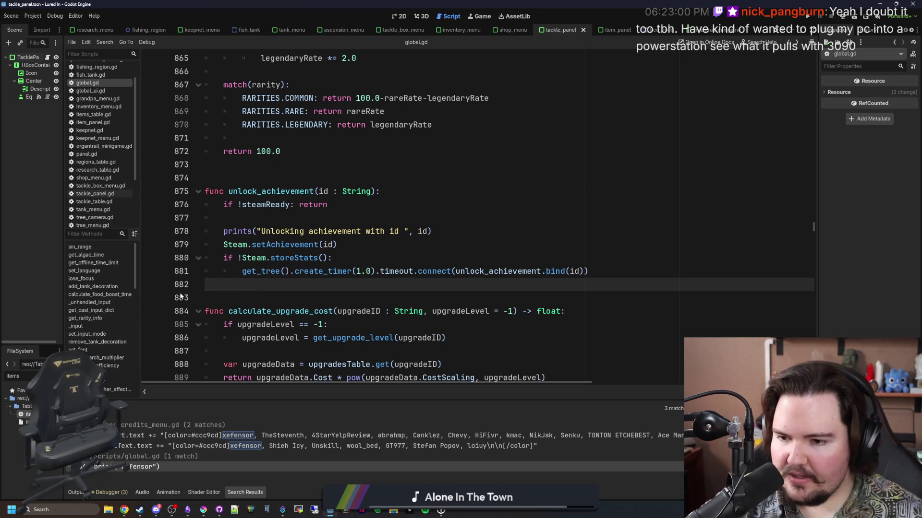
pyautogui.scroll(-2, 180, 297)
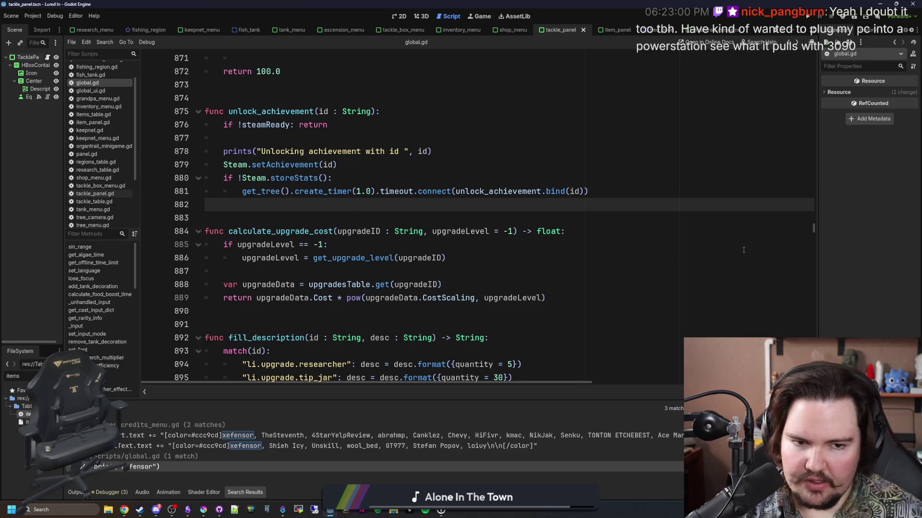
pyautogui.scroll(-9, 813, 250)
pyautogui.moveTo(813, 235); pyautogui.dragTo(813, 383)
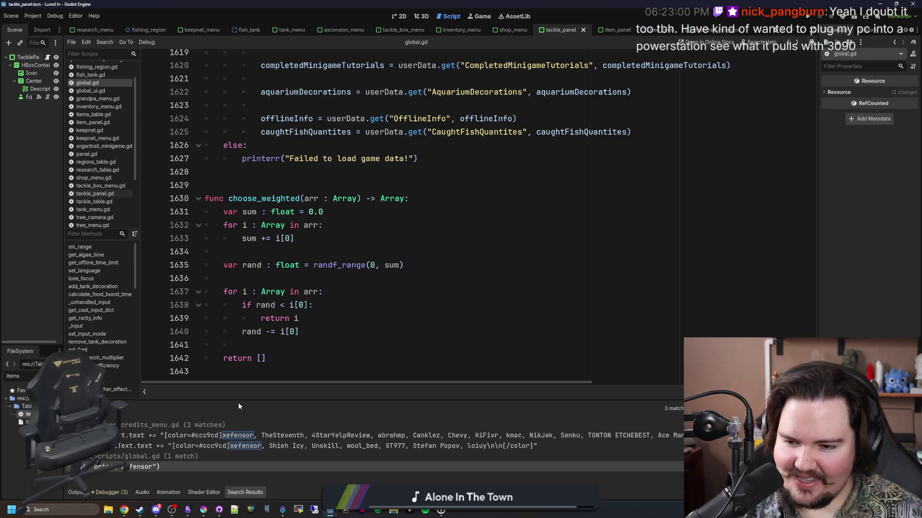
pyautogui.scroll(20, 475, 226)
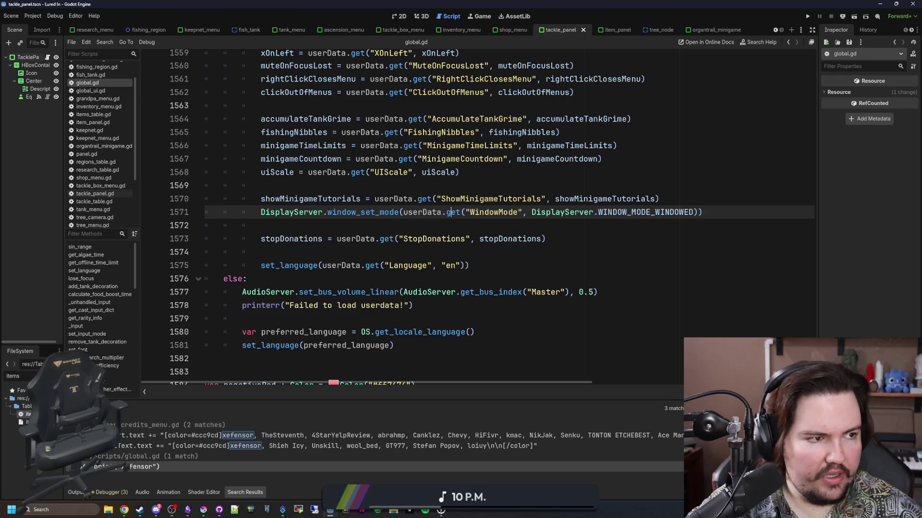
# - Search the web for gog in a maximized browser, dismissing the Google sign-in prompt
pyautogui.click(124, 510)
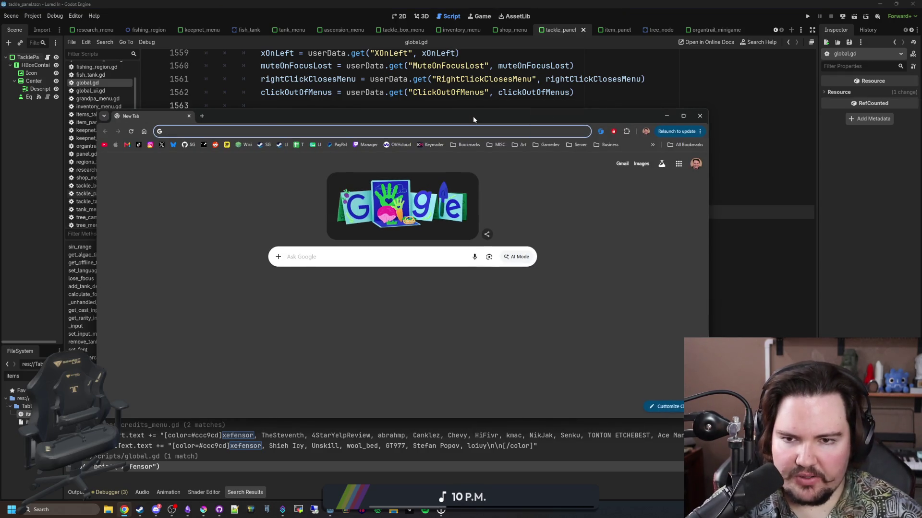
pyautogui.write('gog')
pyautogui.press('Return')
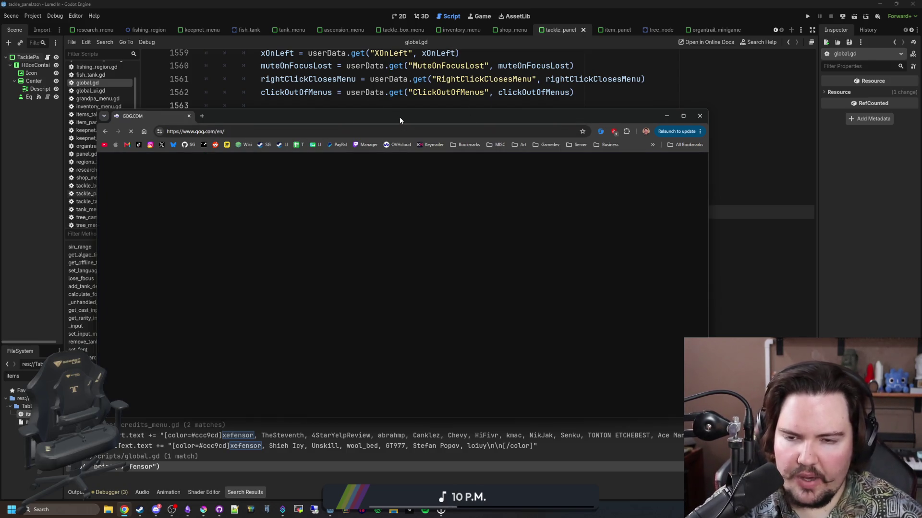
pyautogui.moveTo(399, 116); pyautogui.dragTo(456, 2)
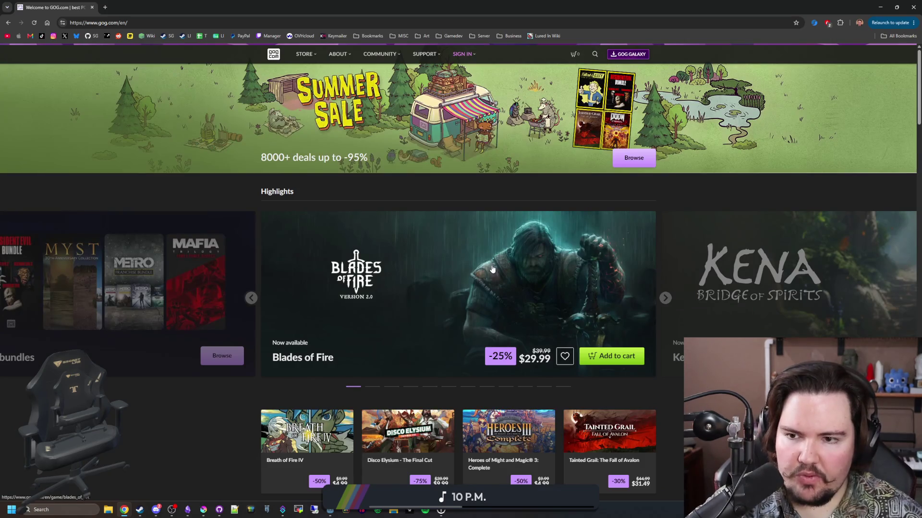
pyautogui.click(895, 61)
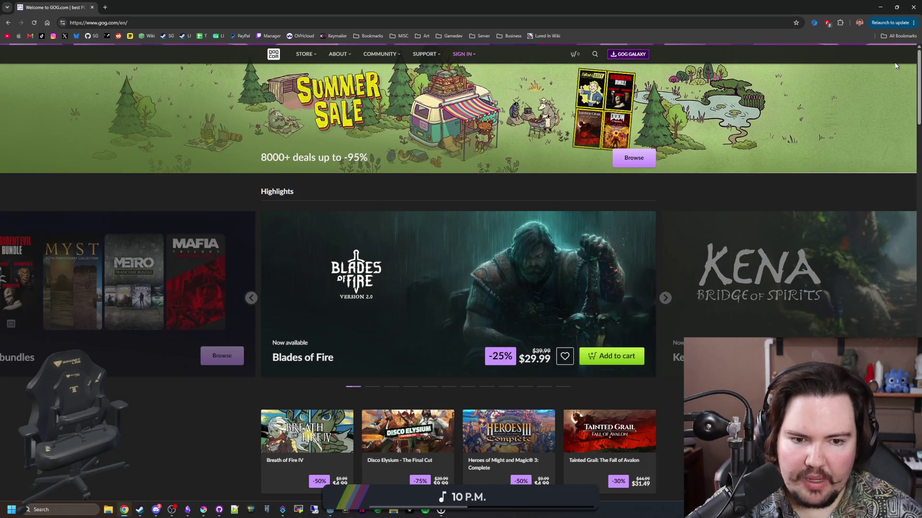
# - Scroll through the GOG homepage and open its Submit your game page
pyautogui.scroll(-4, 504, 264)
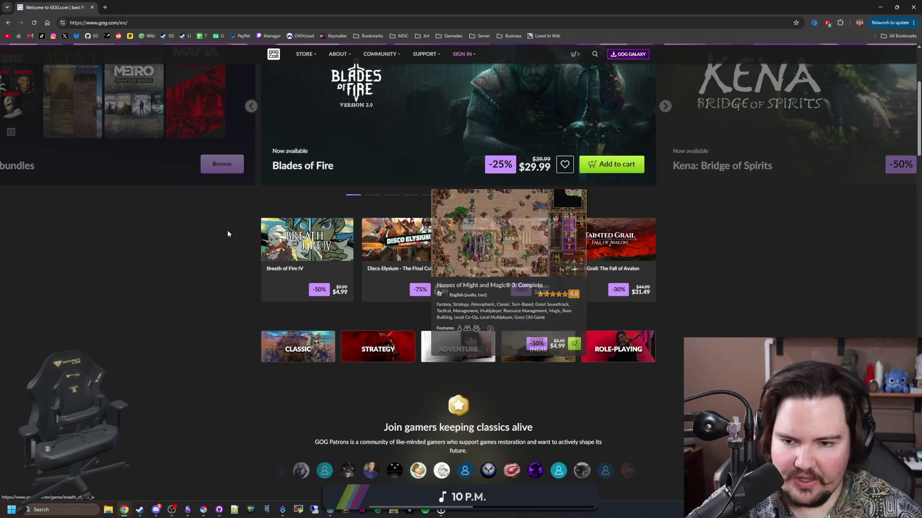
pyautogui.scroll(-4, 230, 234)
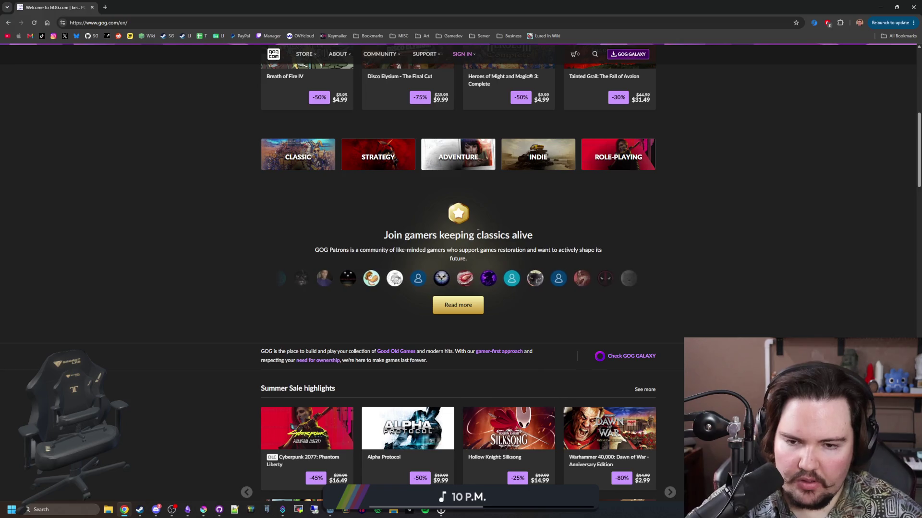
pyautogui.scroll(-2, 276, 260)
pyautogui.scroll(-3, 276, 262)
pyautogui.scroll(-3, 276, 262)
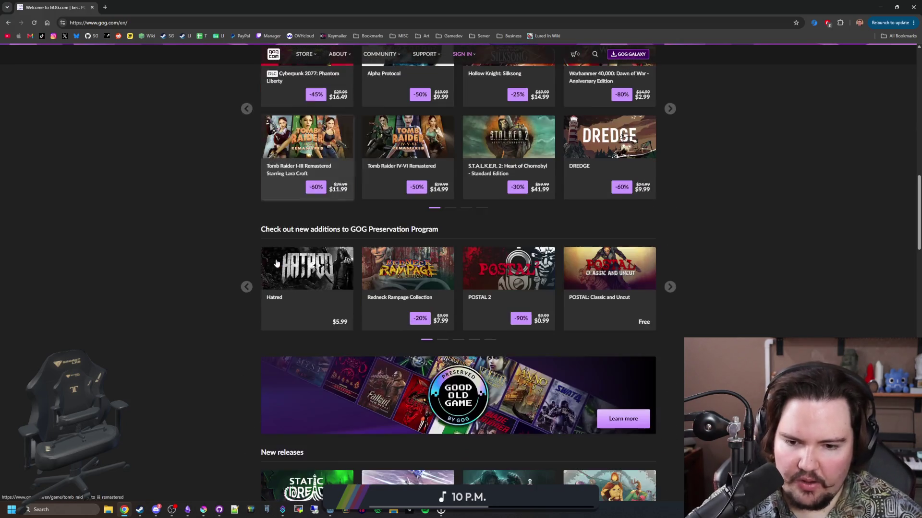
pyautogui.scroll(-6, 277, 262)
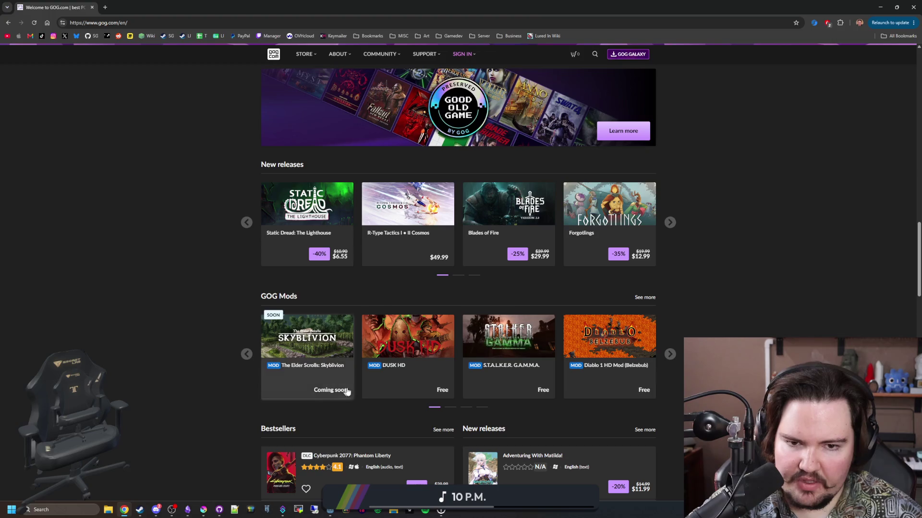
pyautogui.moveTo(348, 392)
pyautogui.scroll(-14, 348, 392)
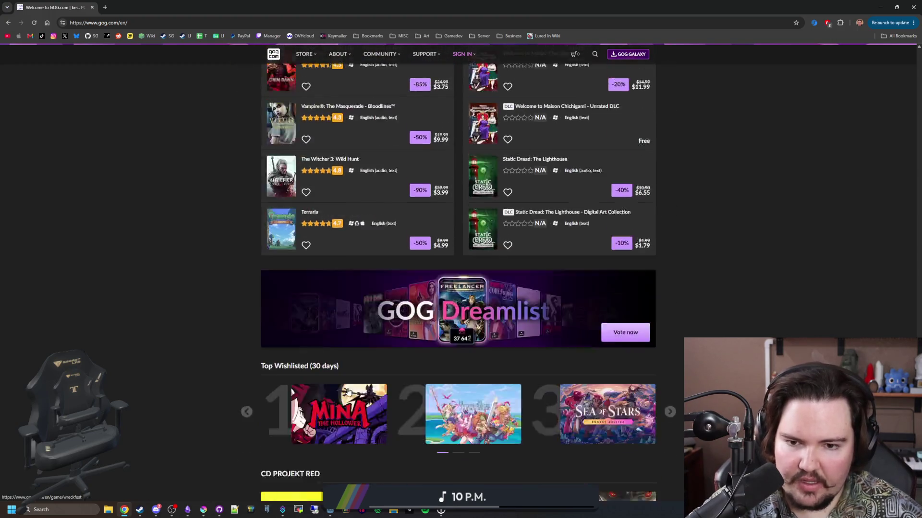
pyautogui.scroll(-15, 263, 397)
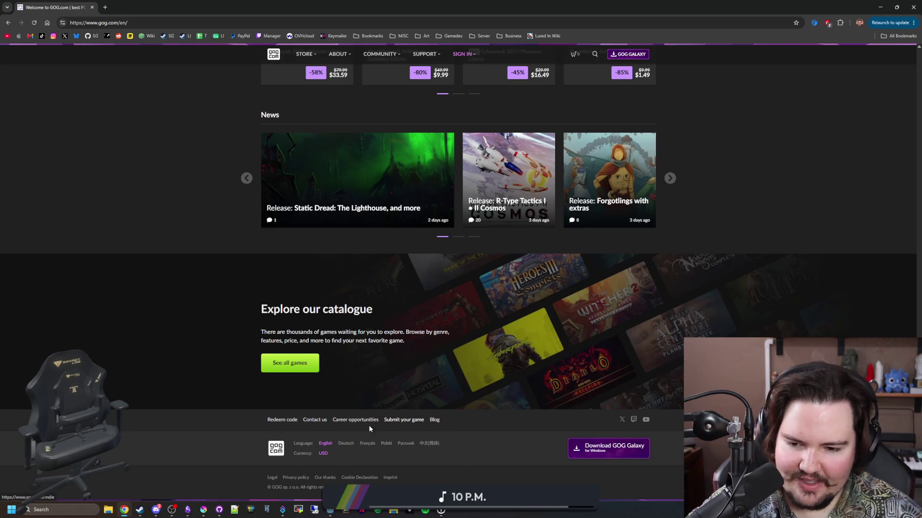
pyautogui.click(404, 421)
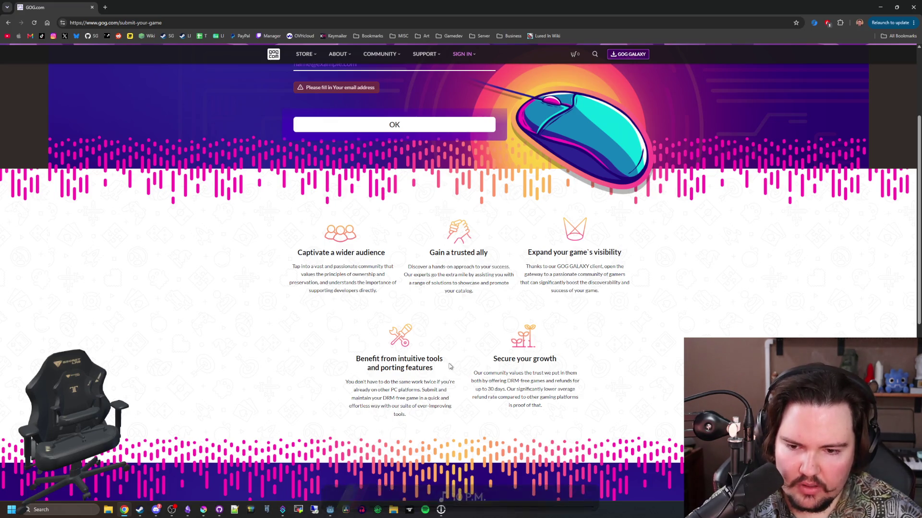
# - Look over the 'Release your game on GOG!' form, then un-maximize the browser
pyautogui.scroll(-5, 431, 341)
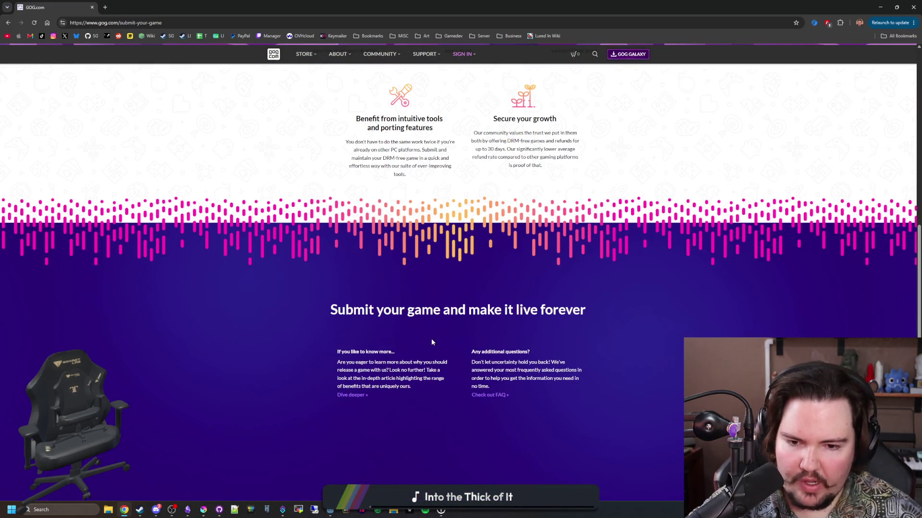
pyautogui.scroll(-3, 431, 342)
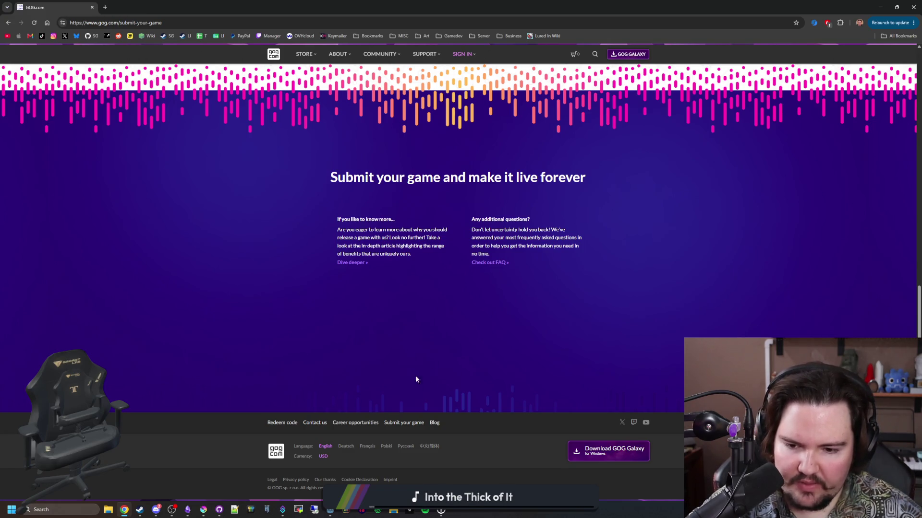
pyautogui.scroll(7, 413, 377)
pyautogui.scroll(4, 413, 377)
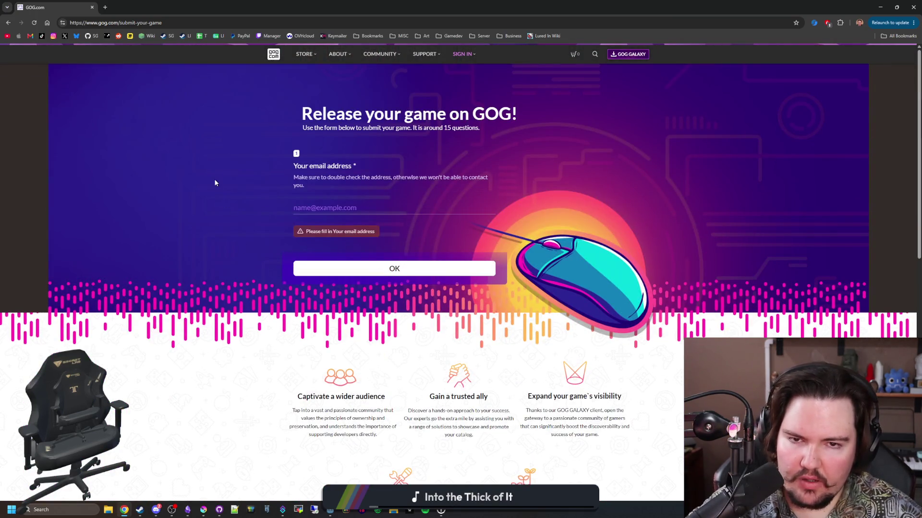
pyautogui.doubleClick(323, 4)
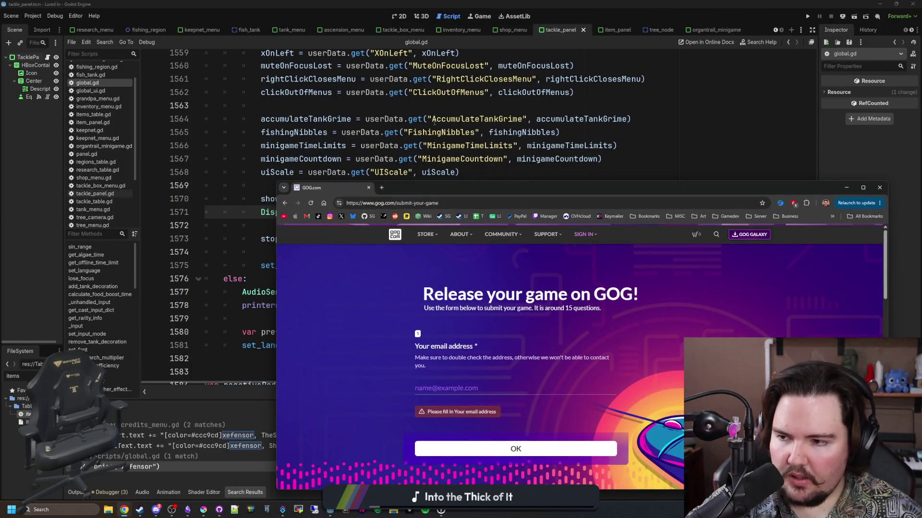
# - Click into empty line 1569, then bring the browser back full-screen
pyautogui.hotkey('alt', 'Tab')
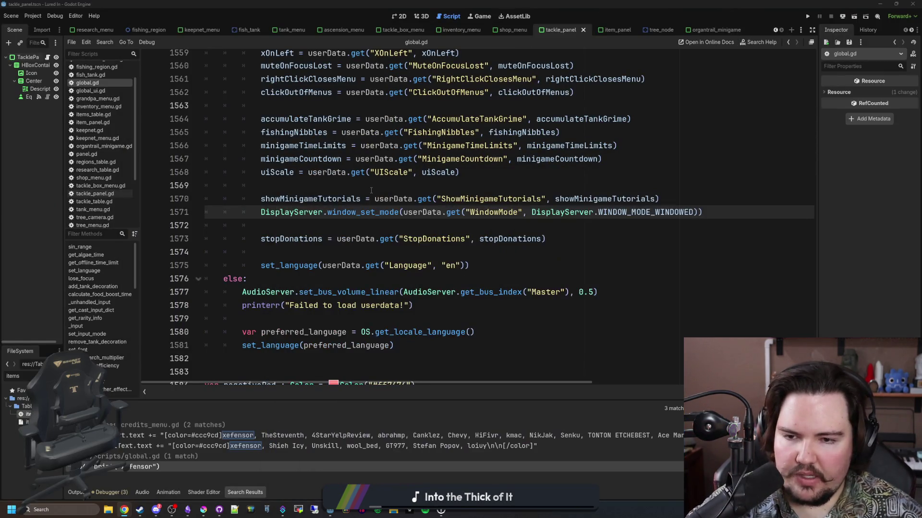
pyautogui.click(371, 191)
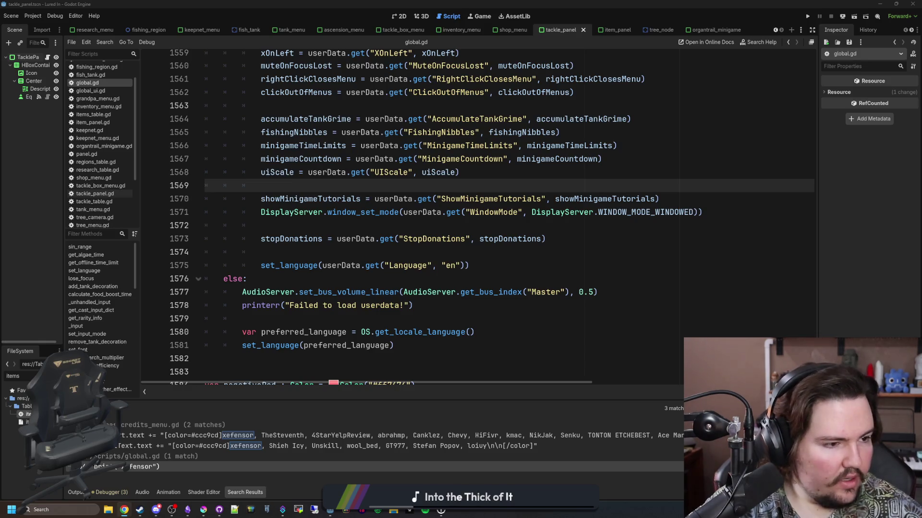
pyautogui.click(124, 510)
pyautogui.doubleClick(436, 176)
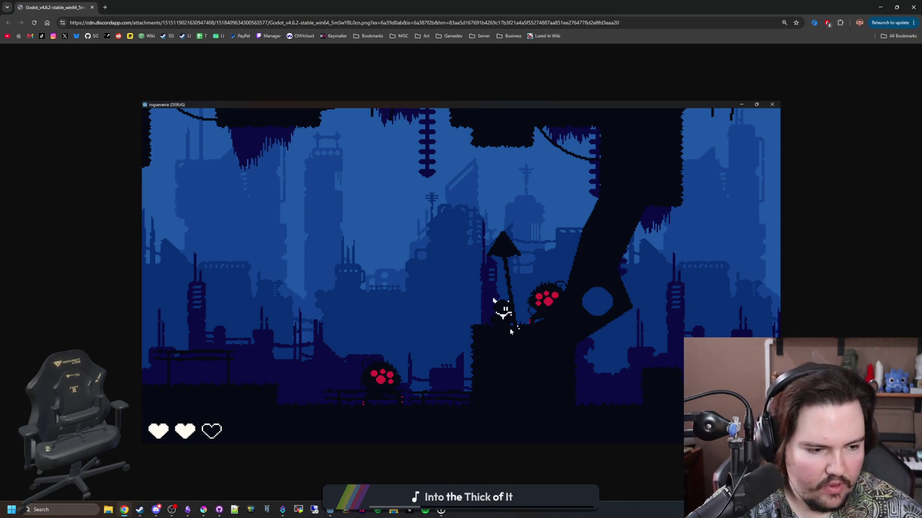
# - Compare the blue forest-level and purple test-room game screenshots in Chrome
pyautogui.hotkey('alt', 'Tab')
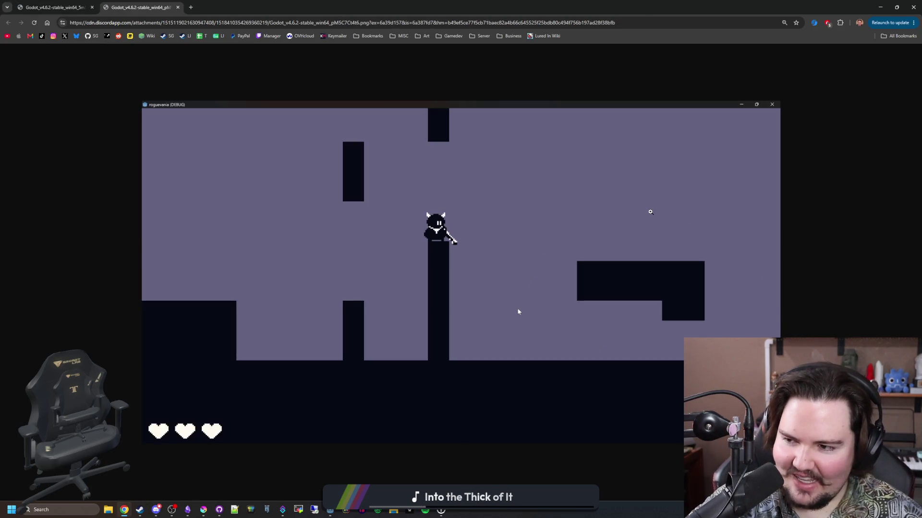
pyautogui.hotkey('alt', 'Tab')
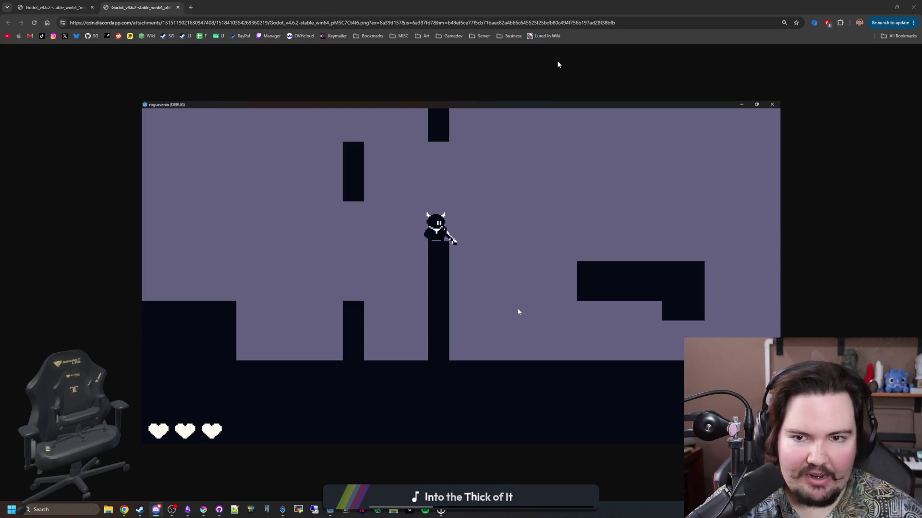
pyautogui.click(84, 9)
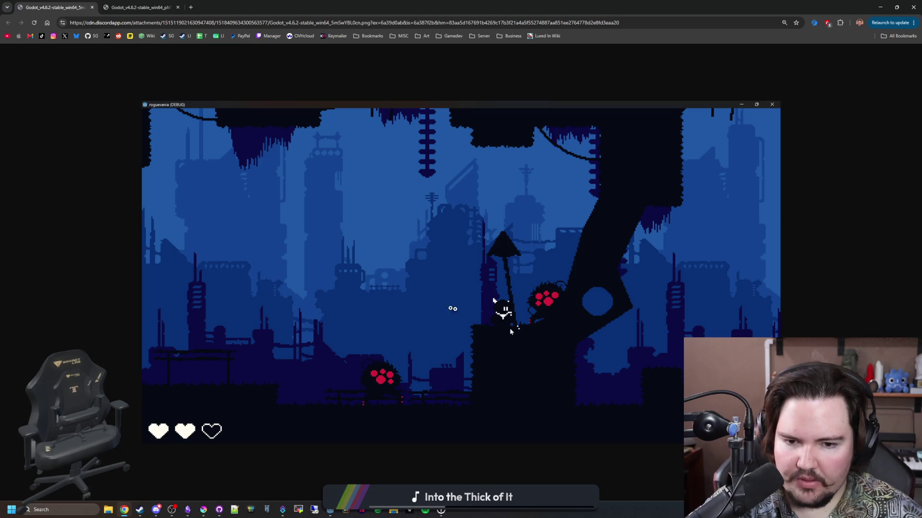
pyautogui.hotkey('alt', 'Tab')
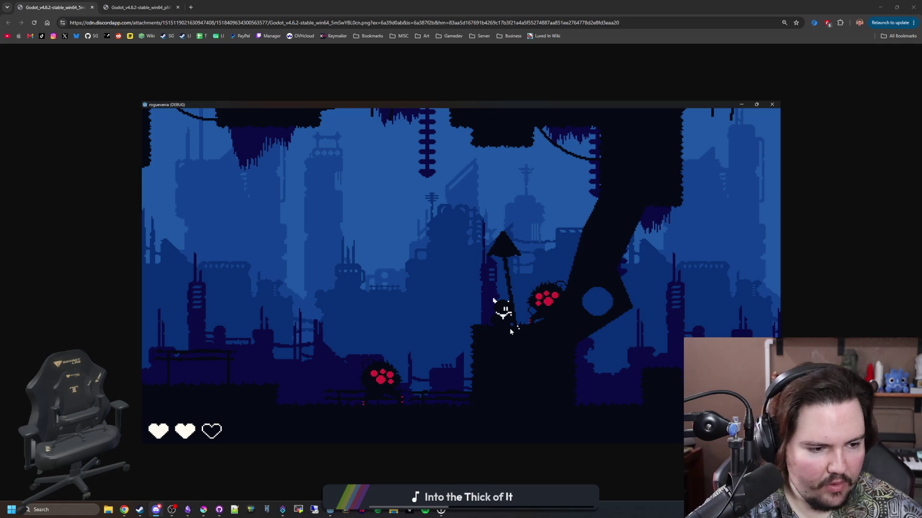
pyautogui.click(137, 7)
# - Close both screenshot tabs and return to the Godot script editor
pyautogui.click(53, 7)
pyautogui.click(137, 7)
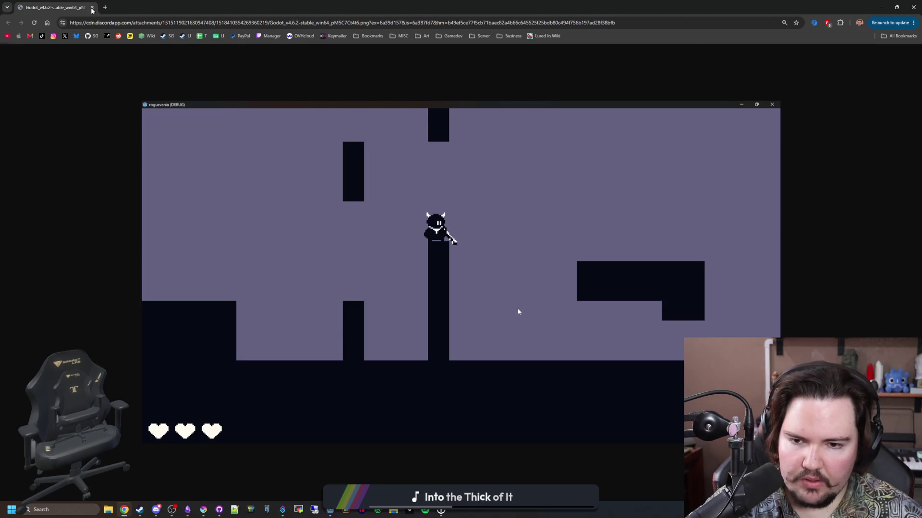
pyautogui.hotkey('alt', 'Tab')
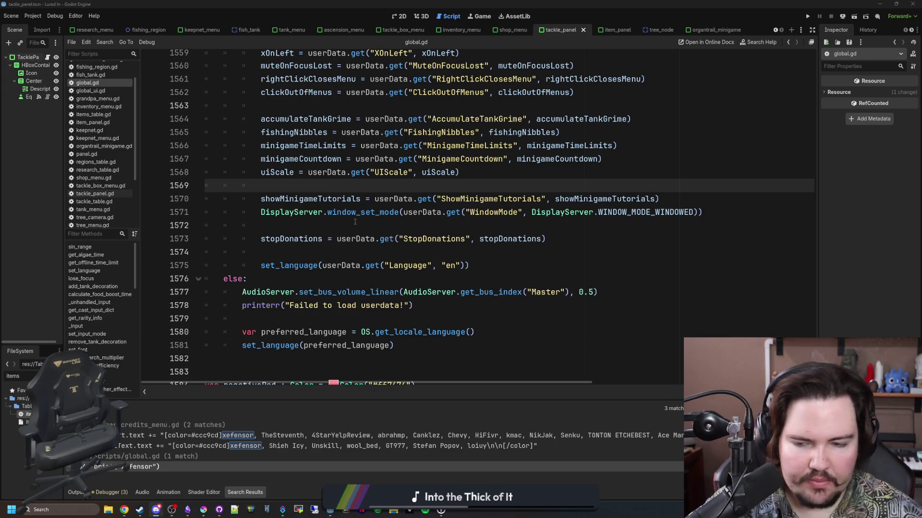
# - Search Google for 'pc power calculator' in a new, maximized Chrome window
pyautogui.click(322, 223)
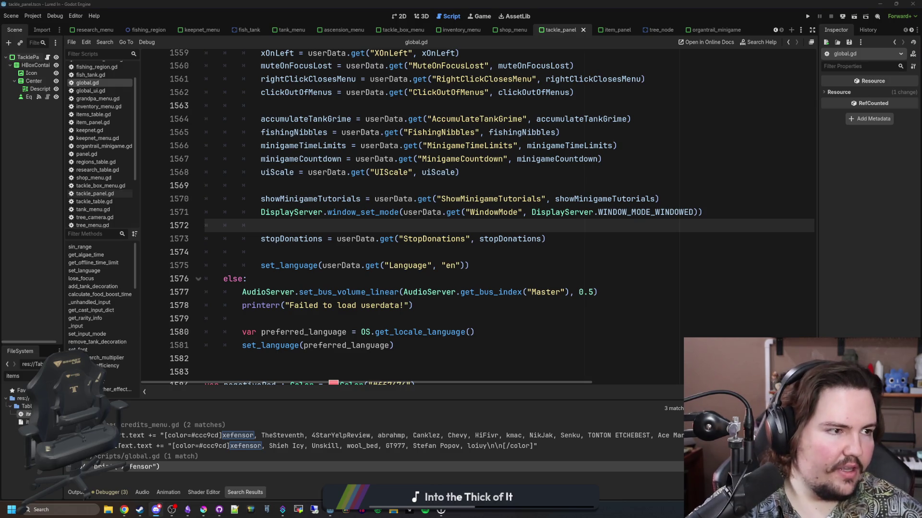
pyautogui.click(124, 510)
pyautogui.write('pc power calculator')
pyautogui.press('Return')
pyautogui.moveTo(553, 156); pyautogui.dragTo(435, 17)
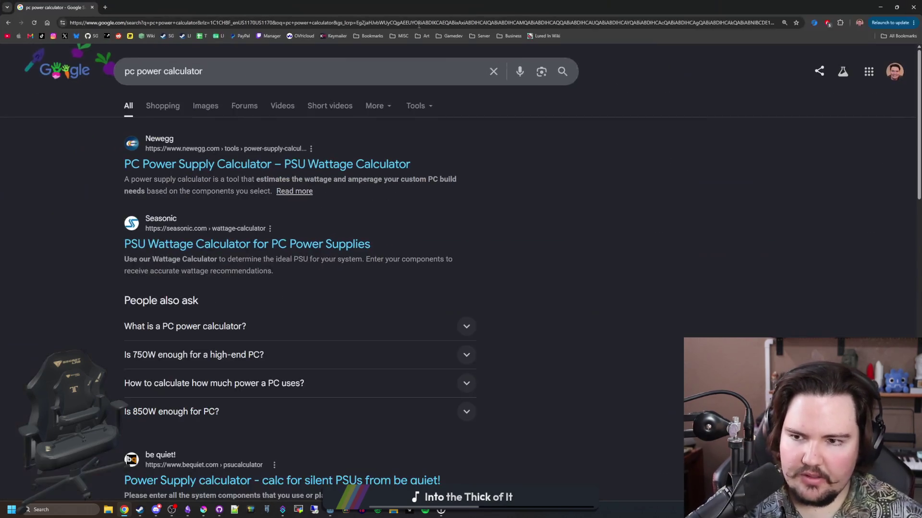
# - On Newegg's PSU calculator, choose an AMD Ryzen 9 3900XT CPU and an ATX motherboard
pyautogui.click(229, 160)
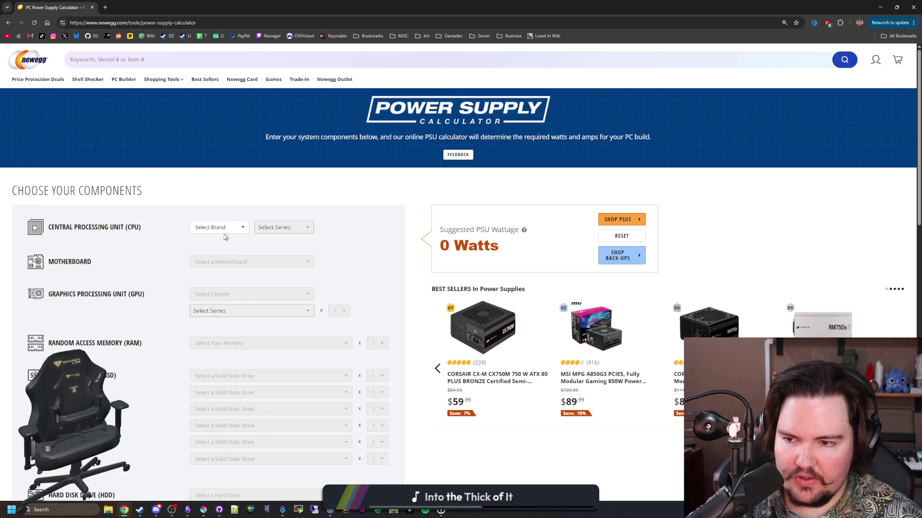
pyautogui.click(240, 229)
pyautogui.click(243, 247)
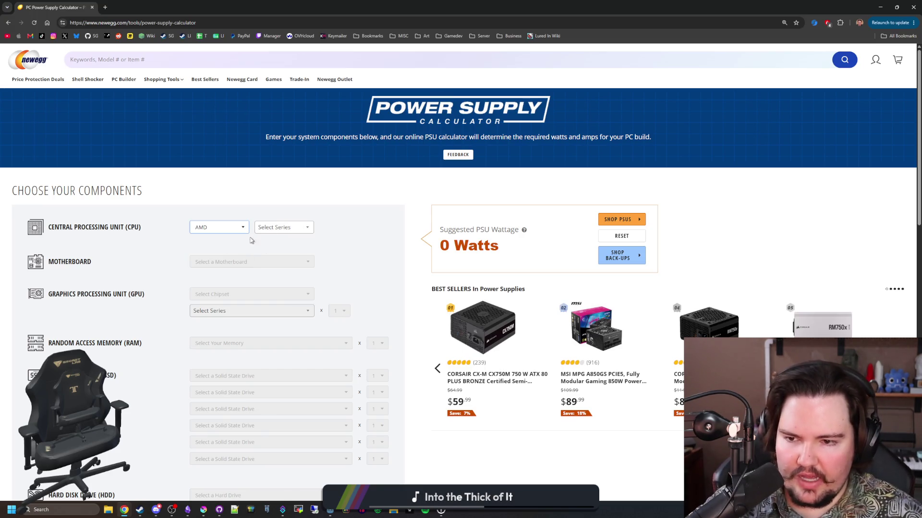
pyautogui.click(278, 227)
pyautogui.write('3900')
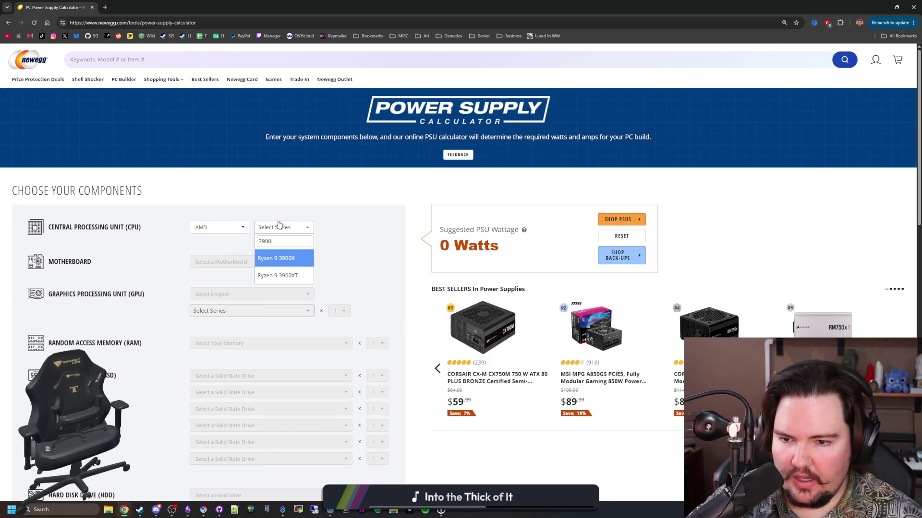
pyautogui.click(283, 276)
pyautogui.click(271, 264)
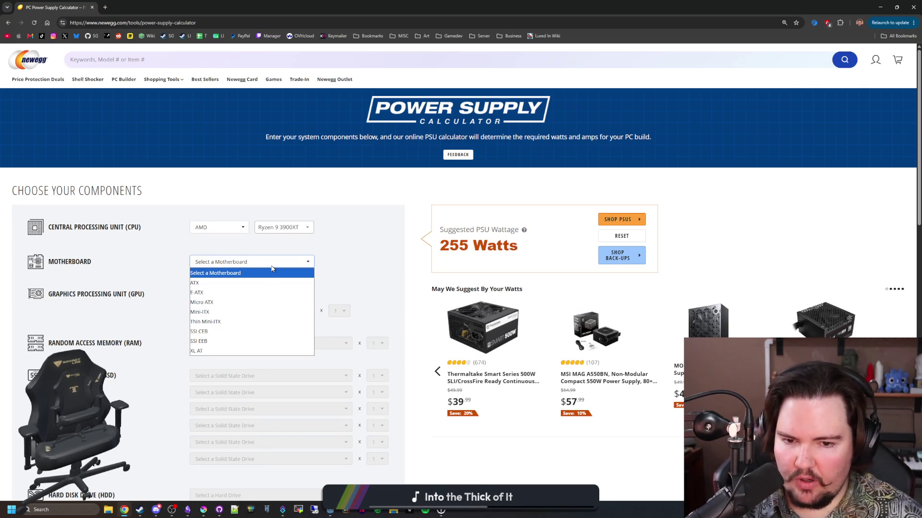
pyautogui.click(240, 283)
# - Choose an NVIDIA GeForce RTX 3080 Ti graphics card and 64GB DDR4 memory
pyautogui.click(232, 296)
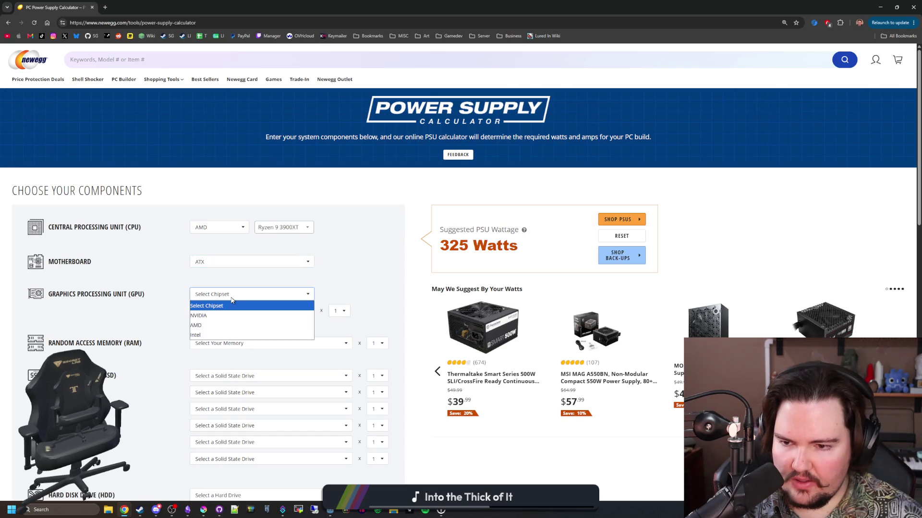
pyautogui.click(233, 316)
pyautogui.click(236, 310)
pyautogui.write('3080')
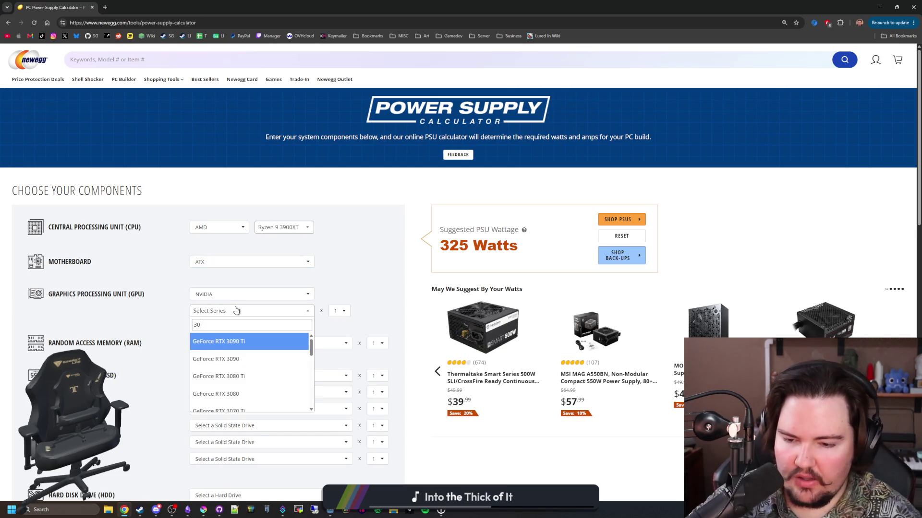
pyautogui.click(248, 345)
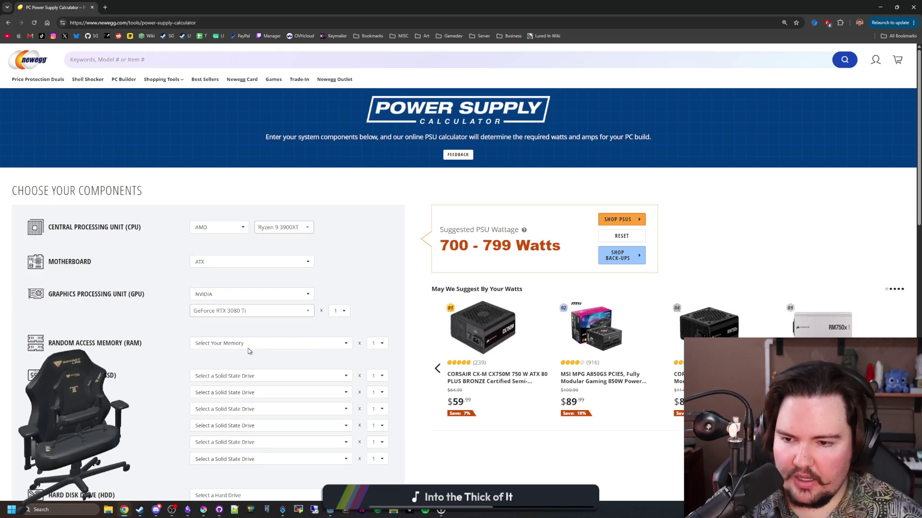
pyautogui.scroll(-1, 245, 336)
pyautogui.click(238, 300)
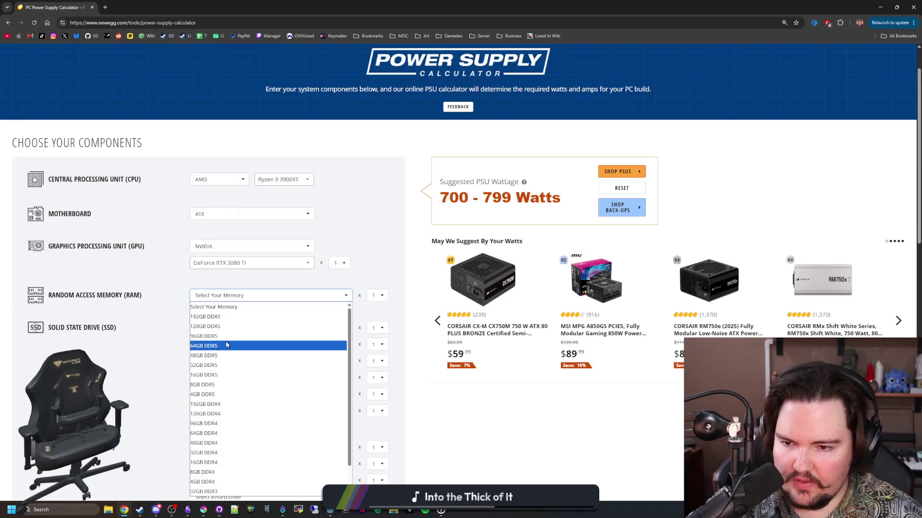
pyautogui.click(219, 433)
# - Set the first SSD to 1TB+ and both hard drives to 7200RPM 3.5" HDD
pyautogui.scroll(-1, 155, 352)
pyautogui.click(252, 282)
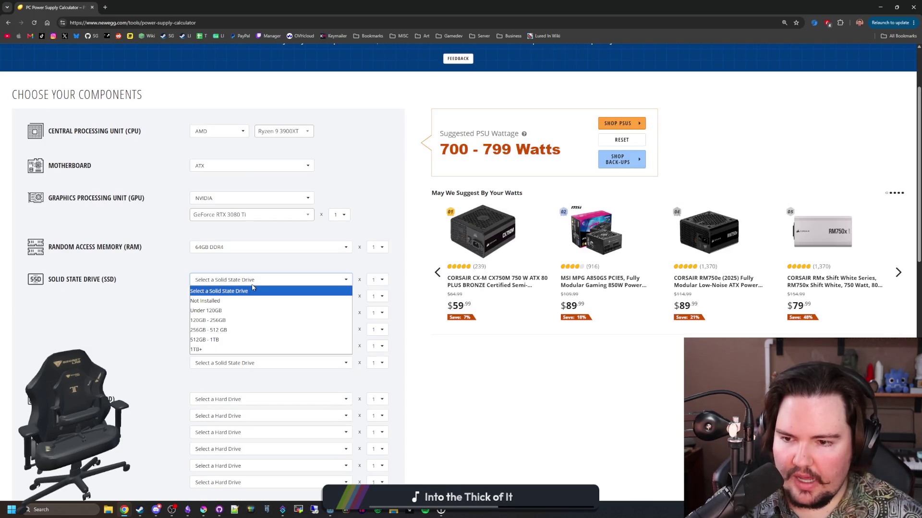
pyautogui.click(220, 349)
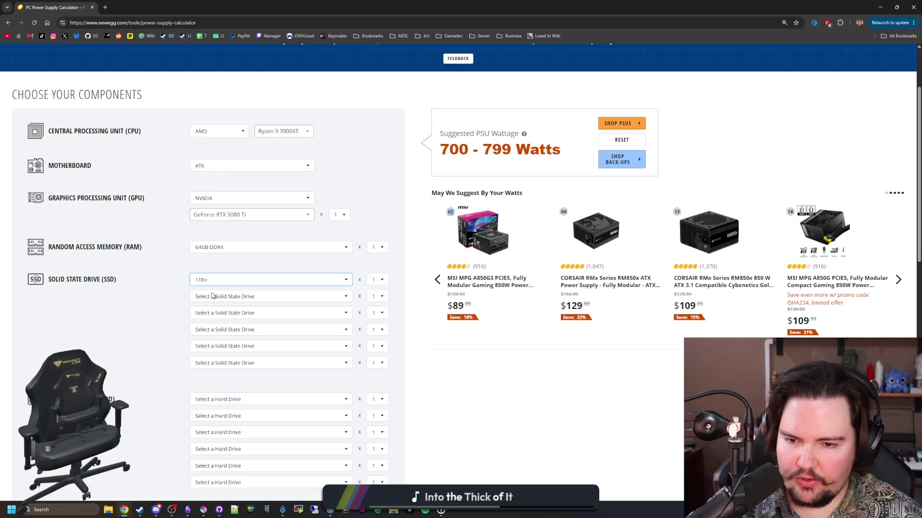
pyautogui.scroll(-2, 216, 298)
pyautogui.click(239, 305)
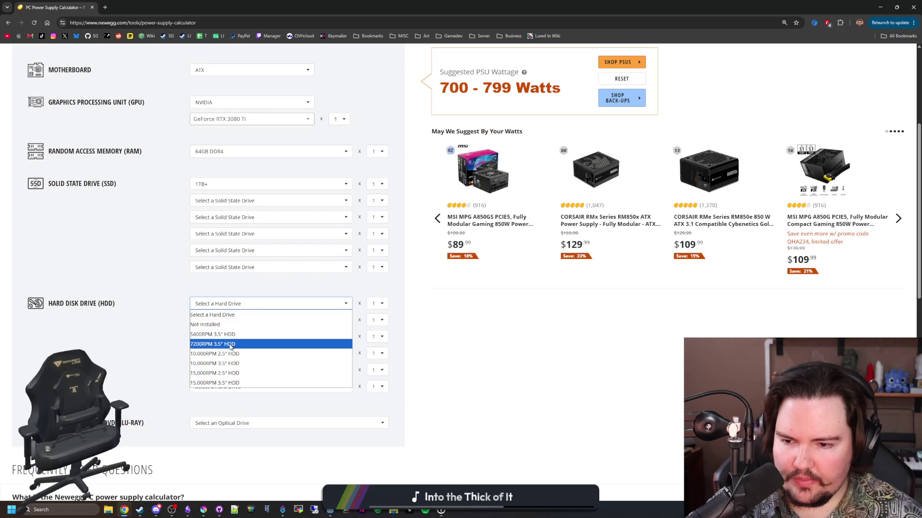
pyautogui.click(223, 344)
pyautogui.click(225, 320)
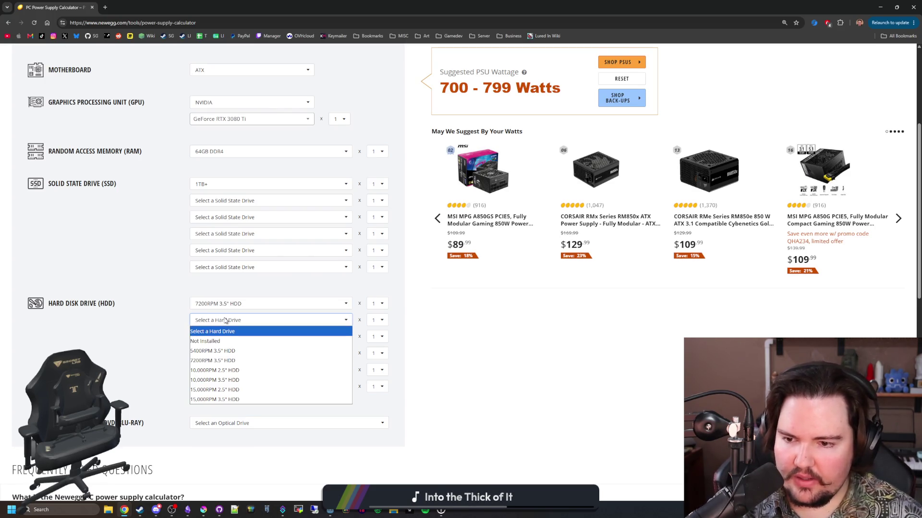
pyautogui.click(219, 364)
# - Set the second SSD to 1TB+, the third to 512GB - 1TB, and add a Blu-Ray drive
pyautogui.scroll(1, 187, 295)
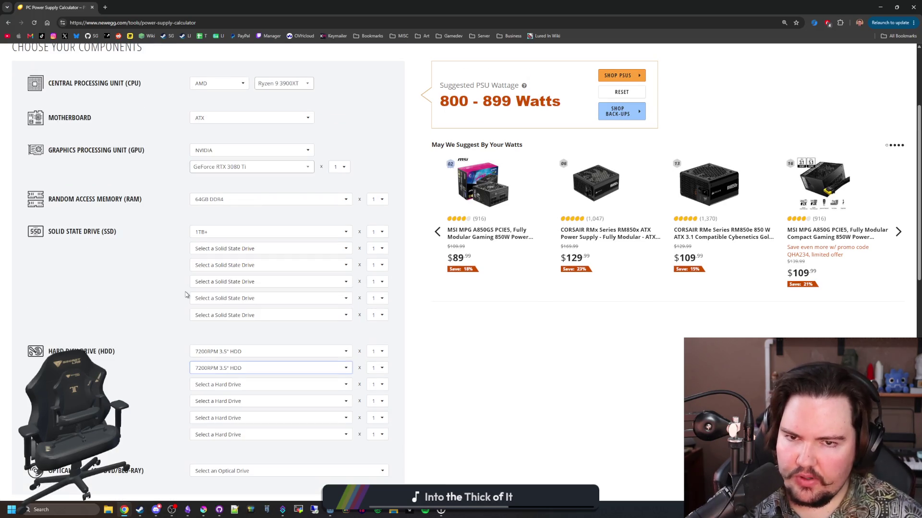
pyautogui.click(224, 249)
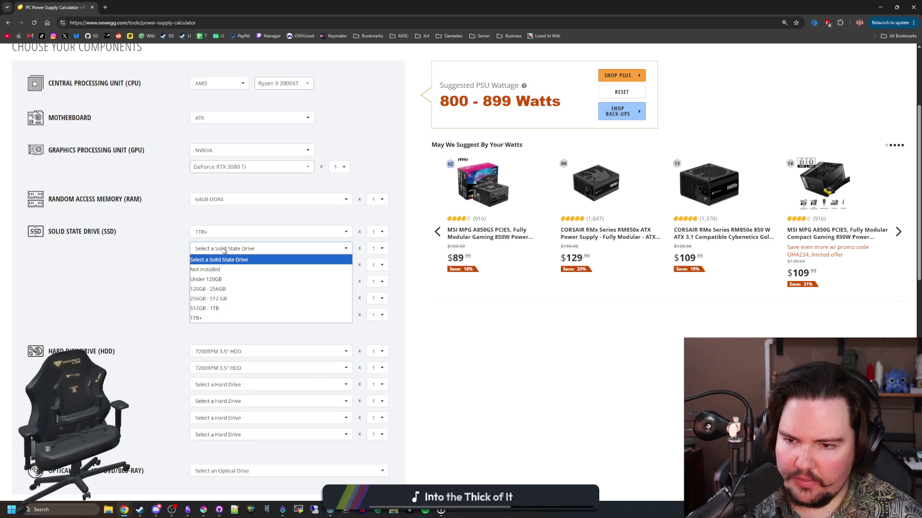
pyautogui.click(217, 318)
pyautogui.click(217, 265)
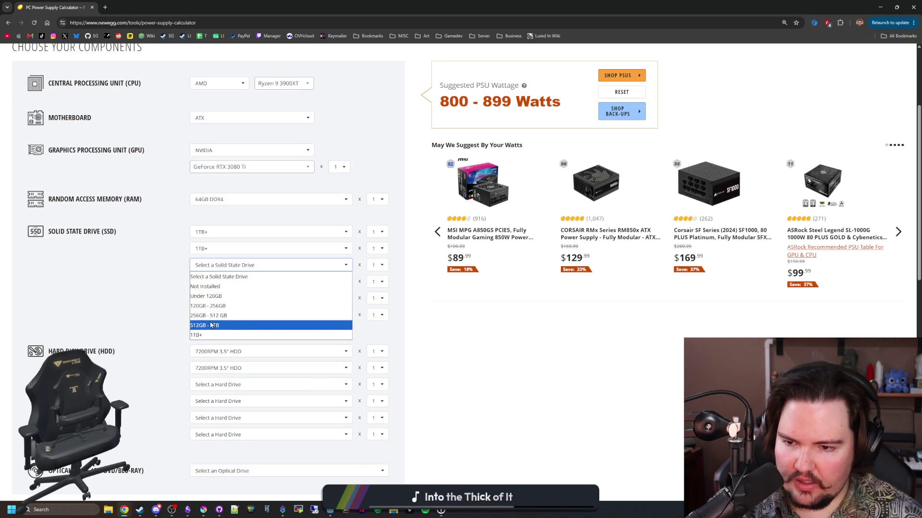
pyautogui.click(211, 325)
pyautogui.scroll(-3, 137, 305)
pyautogui.click(234, 327)
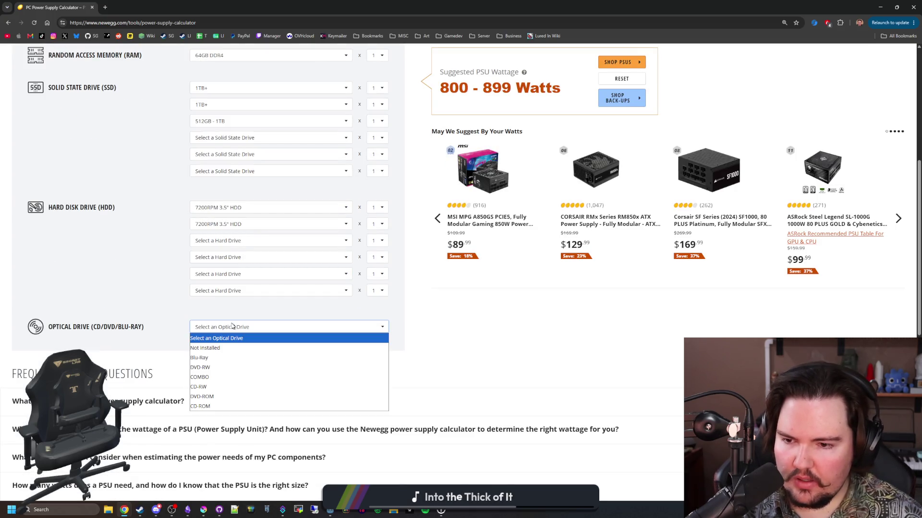
pyautogui.click(216, 359)
pyautogui.scroll(1, 296, 390)
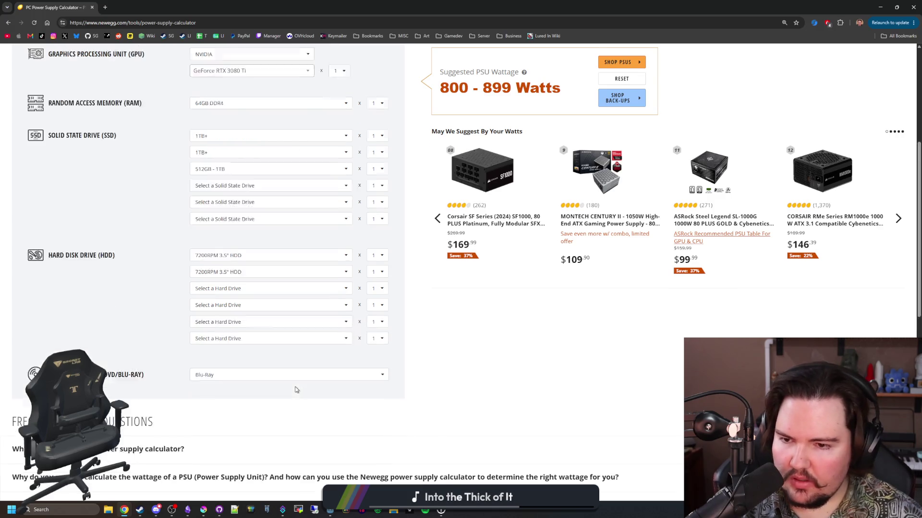
pyautogui.scroll(4, 295, 389)
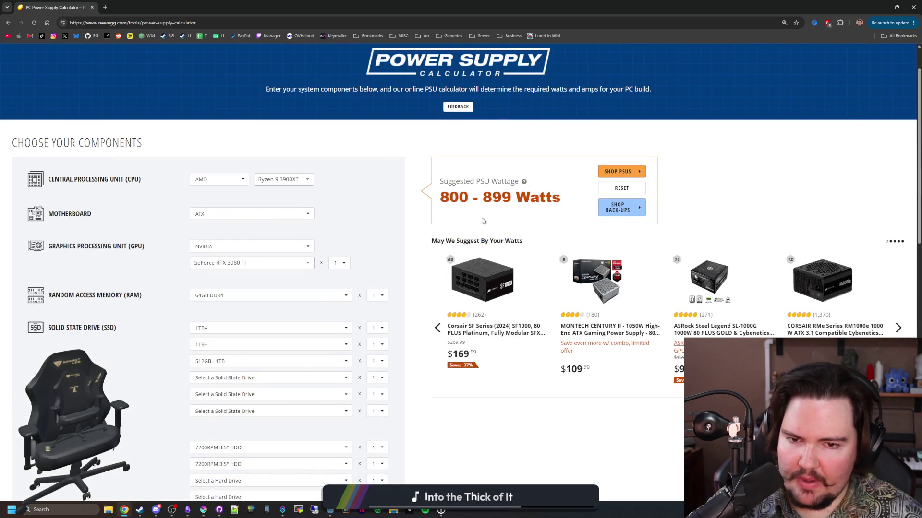
pyautogui.moveTo(440, 197); pyautogui.dragTo(560, 198)
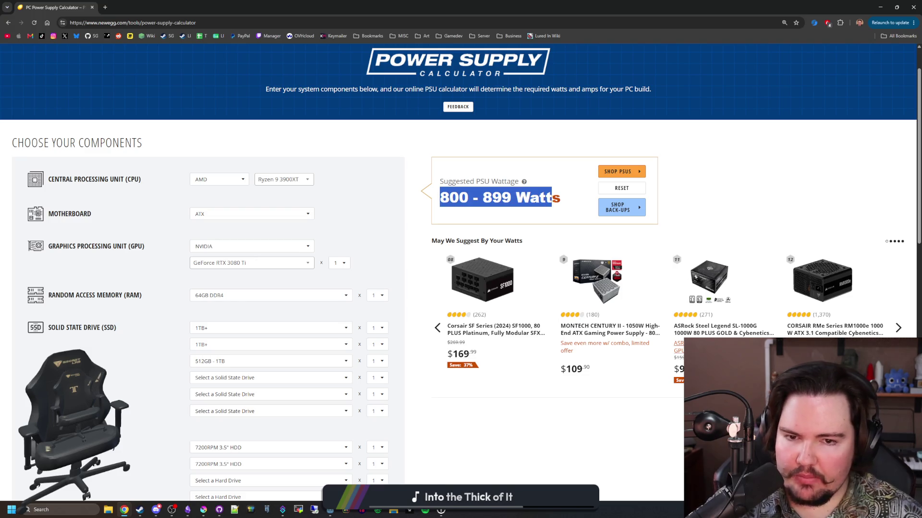
pyautogui.click(552, 211)
pyautogui.moveTo(428, 202)
pyautogui.mouseDown()
pyautogui.moveTo(504, 199)
pyautogui.moveTo(535, 211)
pyautogui.mouseUp()
pyautogui.click(535, 211)
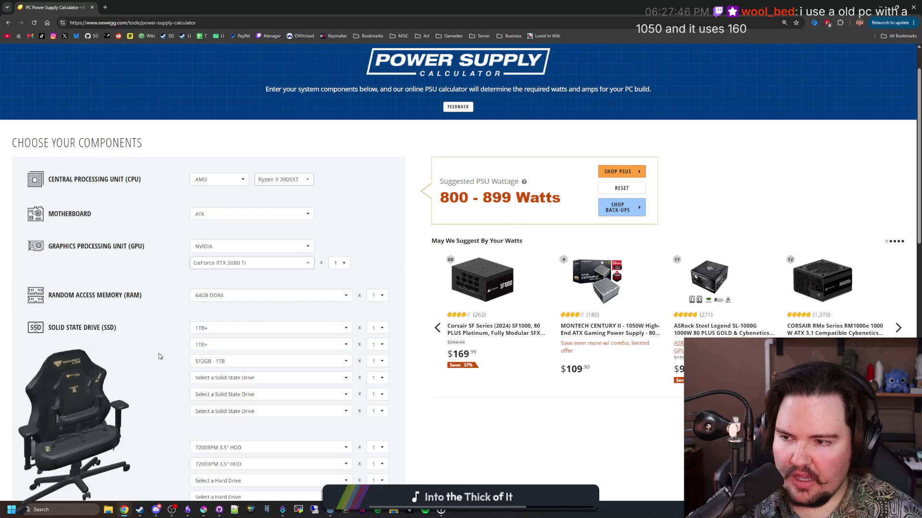
pyautogui.scroll(-9, 167, 322)
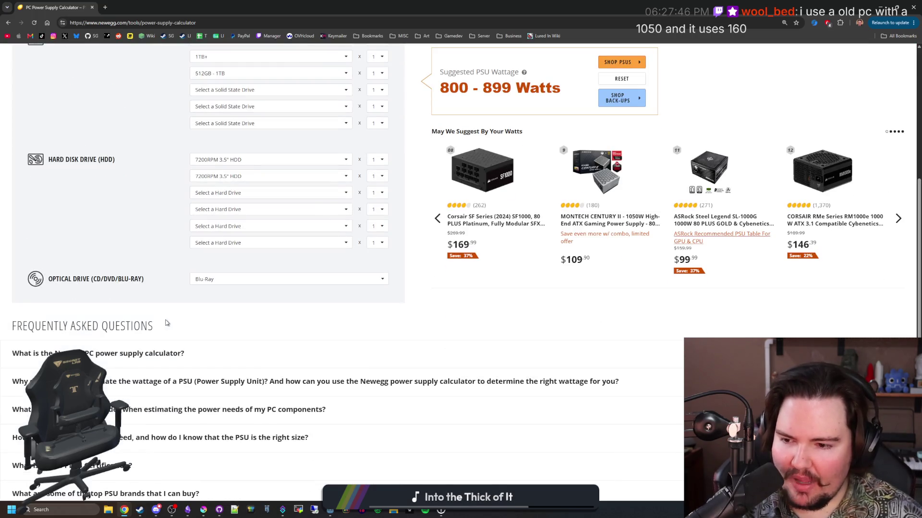
pyautogui.scroll(-3, 166, 322)
pyautogui.scroll(15, 167, 312)
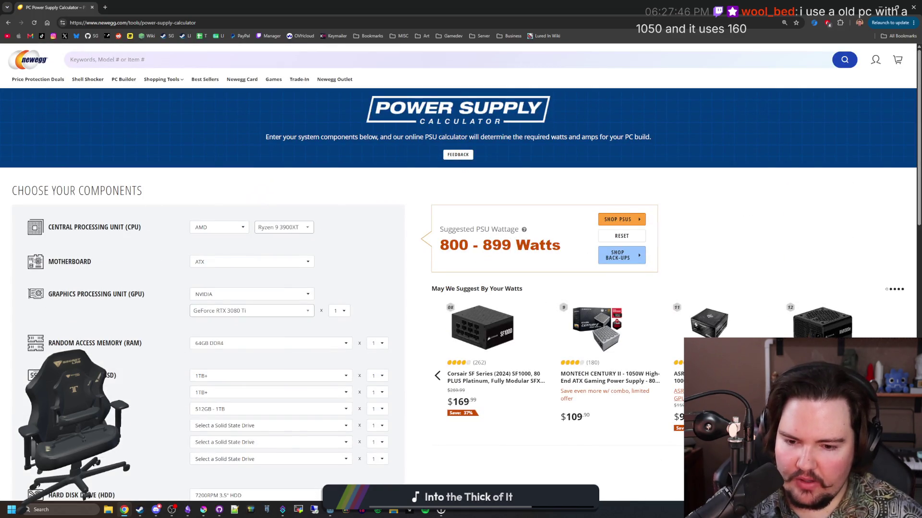
pyautogui.click(79, 509)
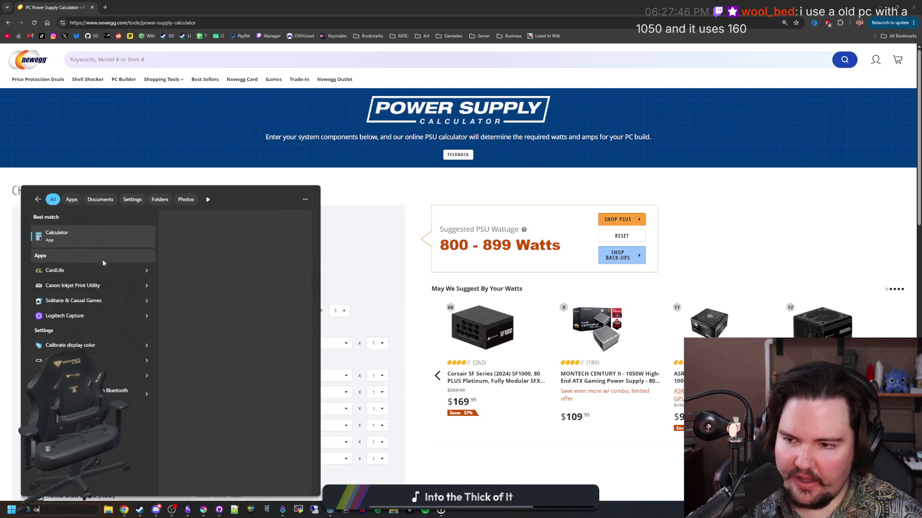
# - Compute 800 × 0.2 = 160 in Windows Calculator, then close it
pyautogui.write('calc')
pyautogui.press('Return')
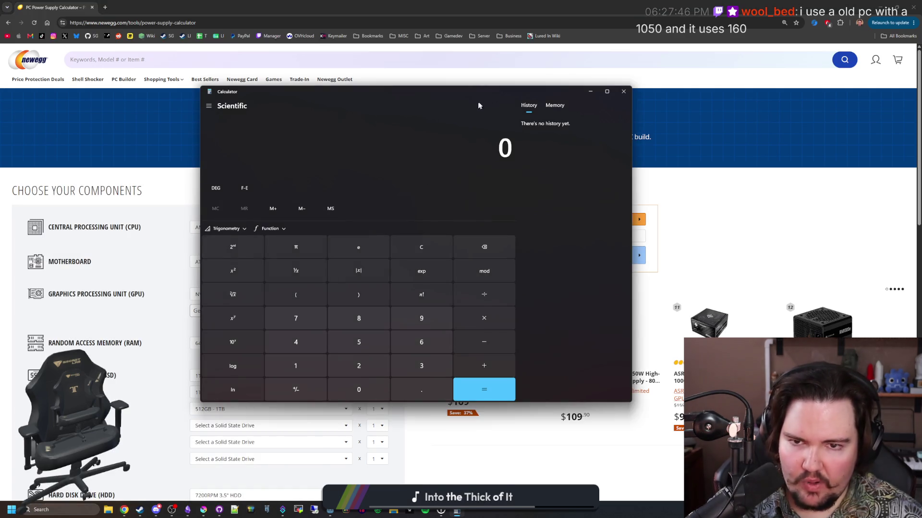
pyautogui.moveTo(475, 105); pyautogui.dragTo(264, 130)
pyautogui.write('800')
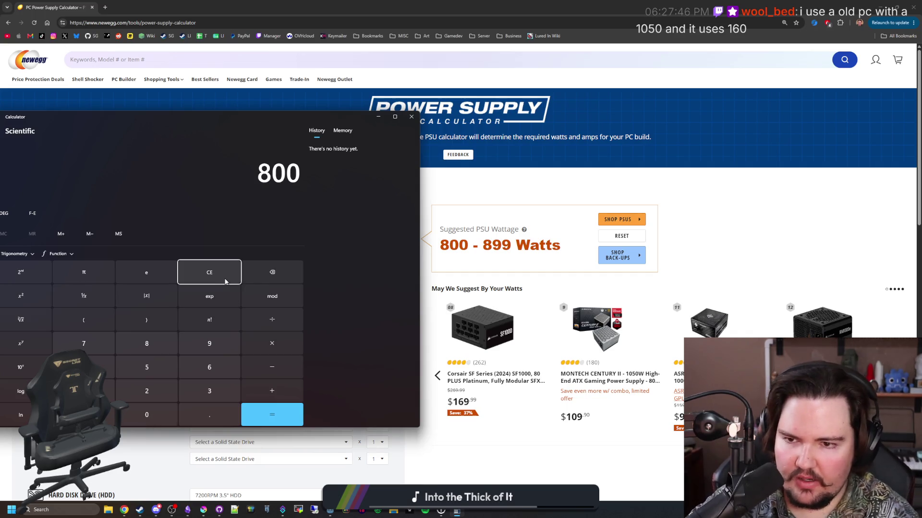
pyautogui.write('*0.2')
pyautogui.press('Return')
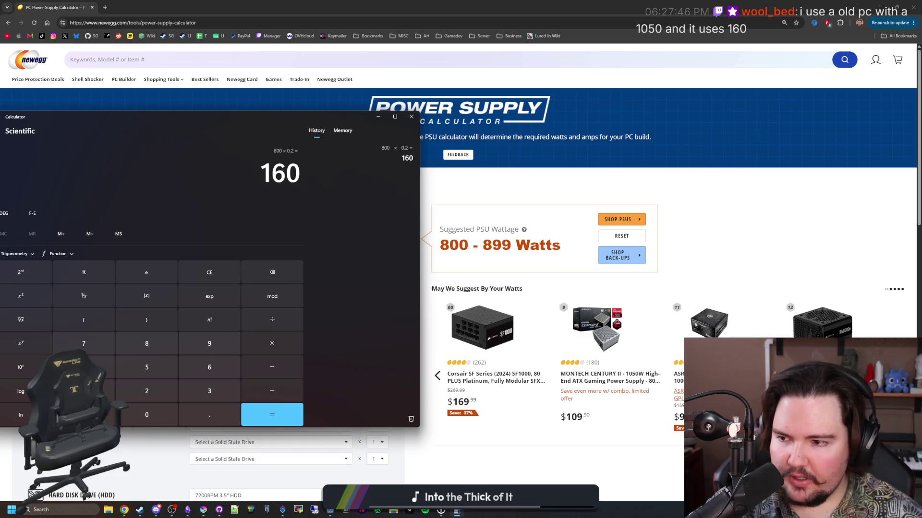
pyautogui.click(413, 117)
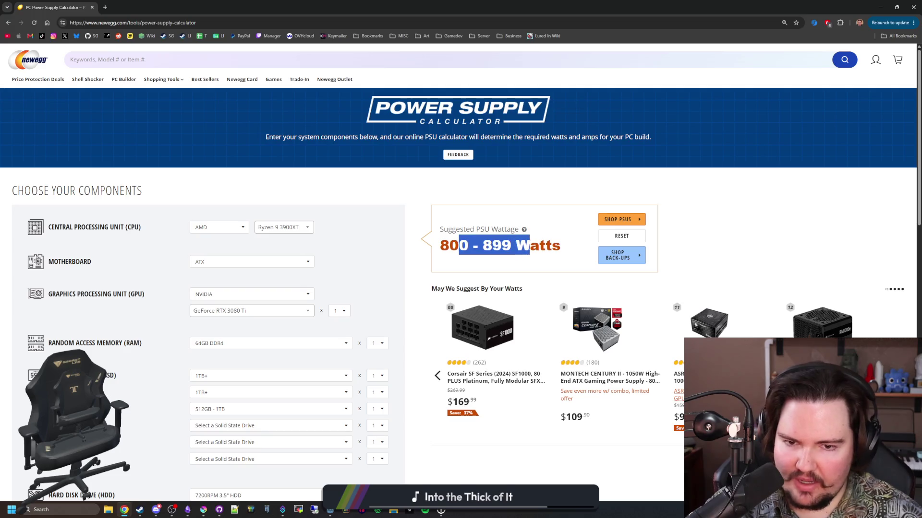
# - Scroll through the 800–899 W results and FAQ, then restore the browser to a smaller window
pyautogui.scroll(-6, 317, 216)
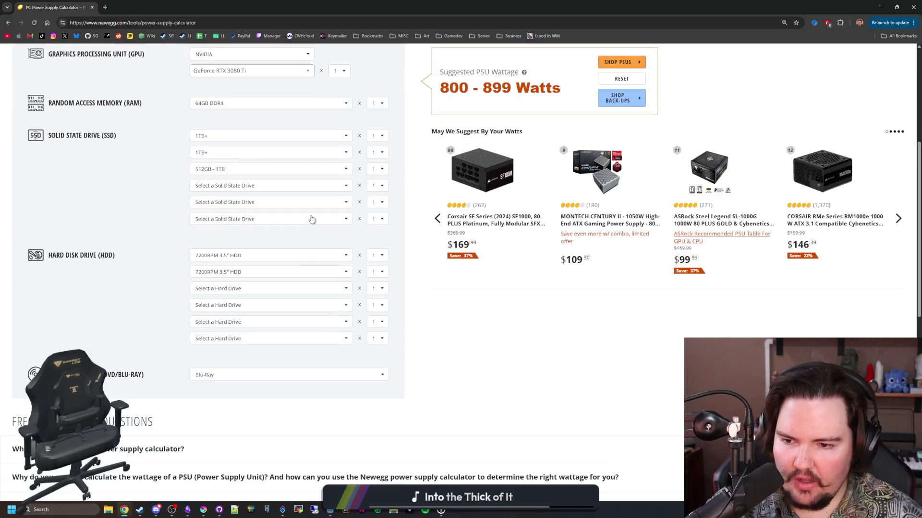
pyautogui.scroll(-8, 311, 218)
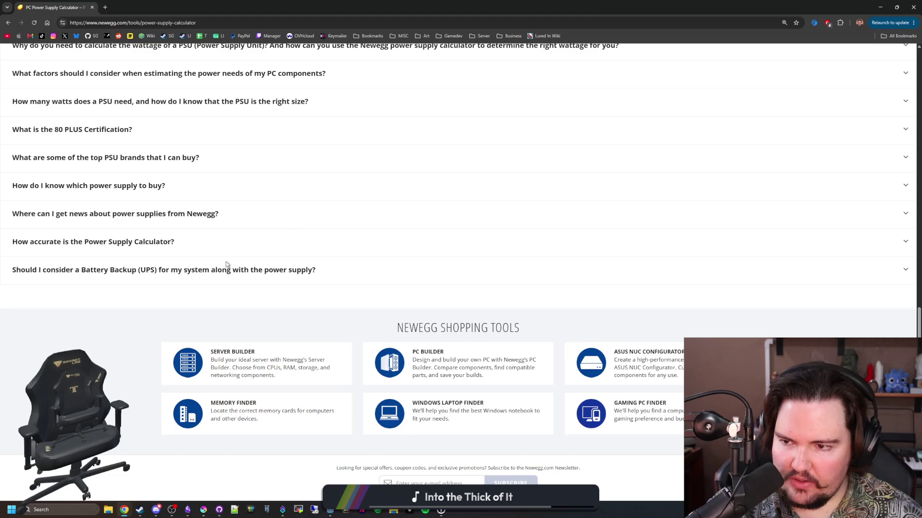
pyautogui.scroll(14, 125, 236)
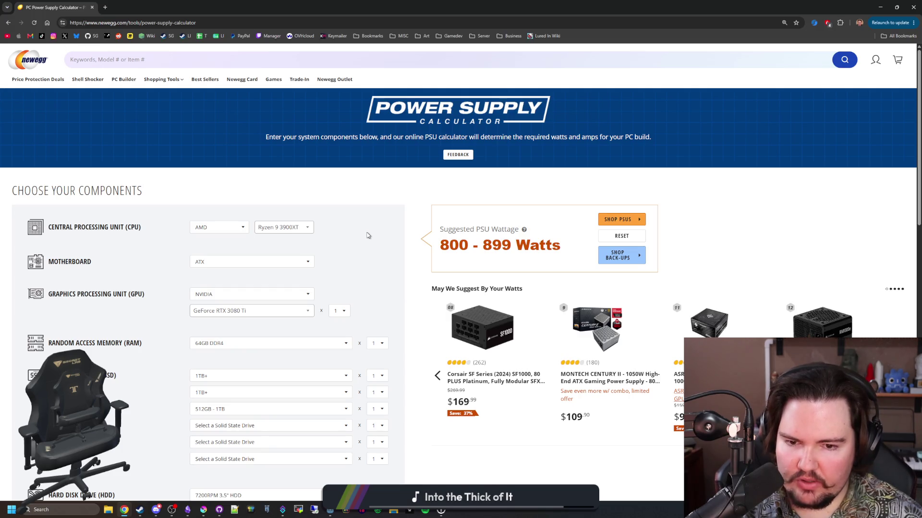
pyautogui.doubleClick(265, 4)
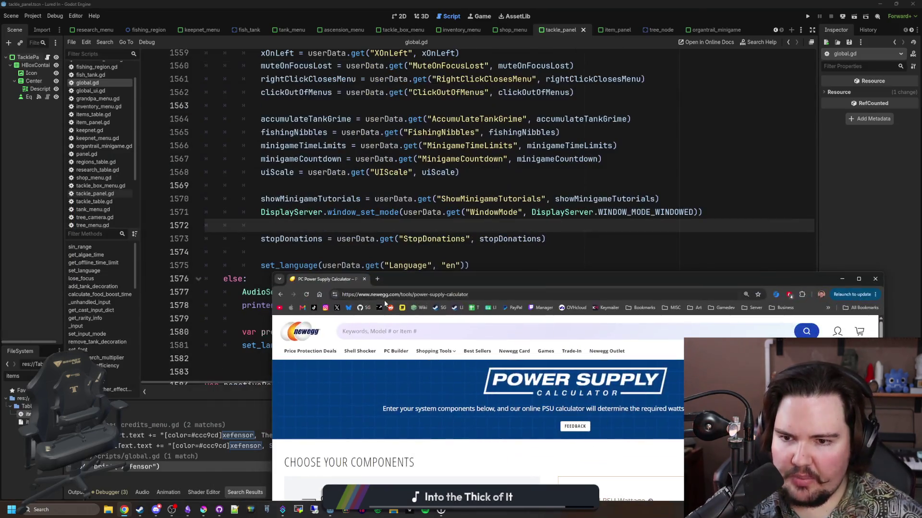
# - Minimize the browser and place the cursor around lines 1573–1575 of global.gd's user-data loading code
pyautogui.click(364, 279)
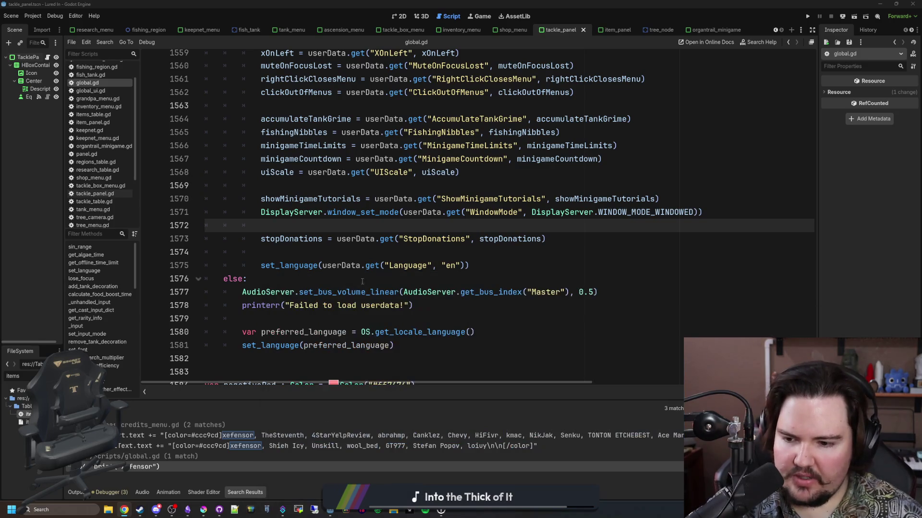
pyautogui.click(334, 258)
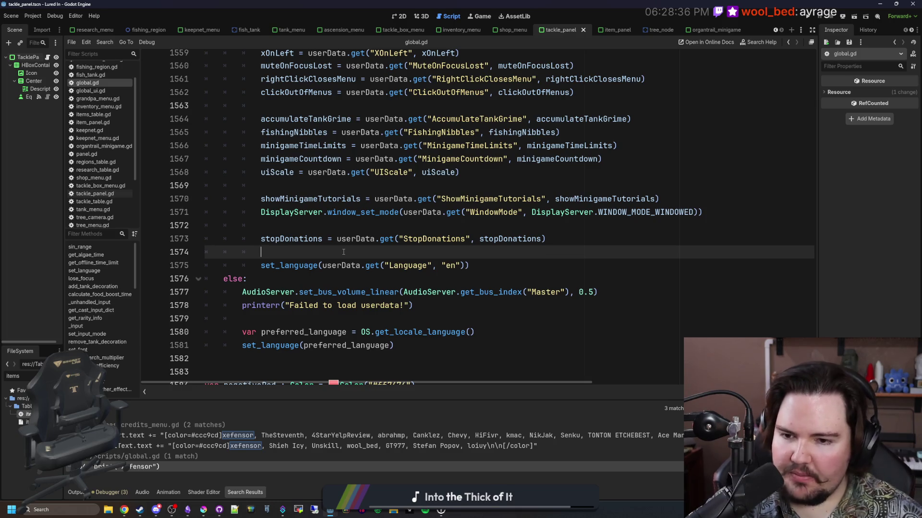
pyautogui.moveTo(354, 212)
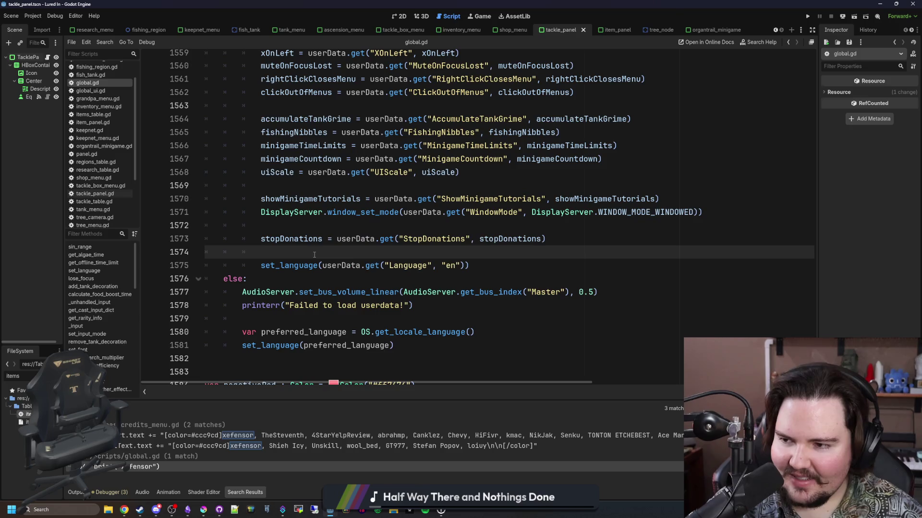
pyautogui.click(343, 244)
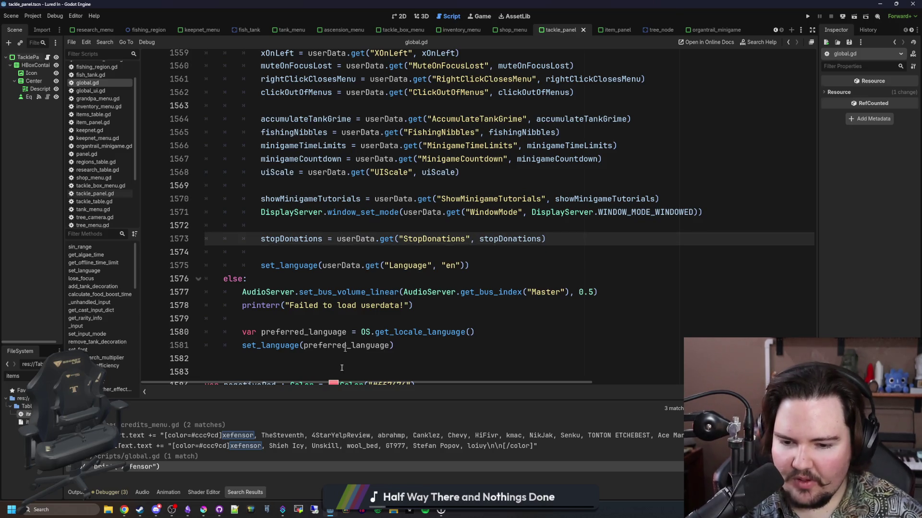
pyautogui.press('Down')
pyautogui.press('Down')
pyautogui.press('Down')
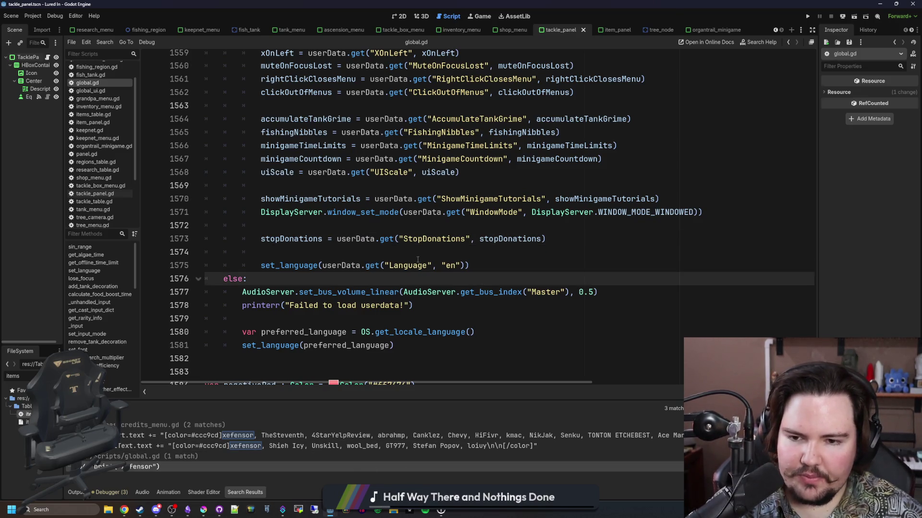
pyautogui.press('Up')
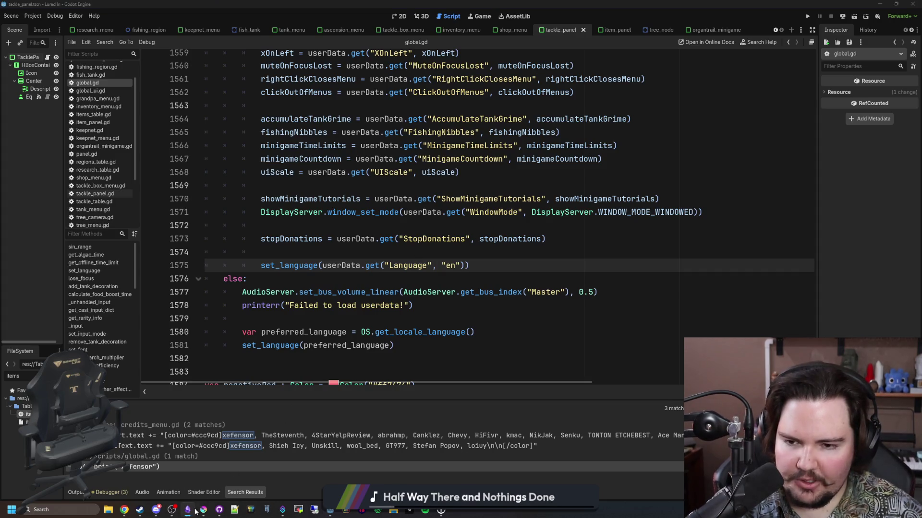
# - Add an 'achievements' heading below the TODO list in the Lured In note
pyautogui.click(187, 510)
pyautogui.scroll(-5, 328, 249)
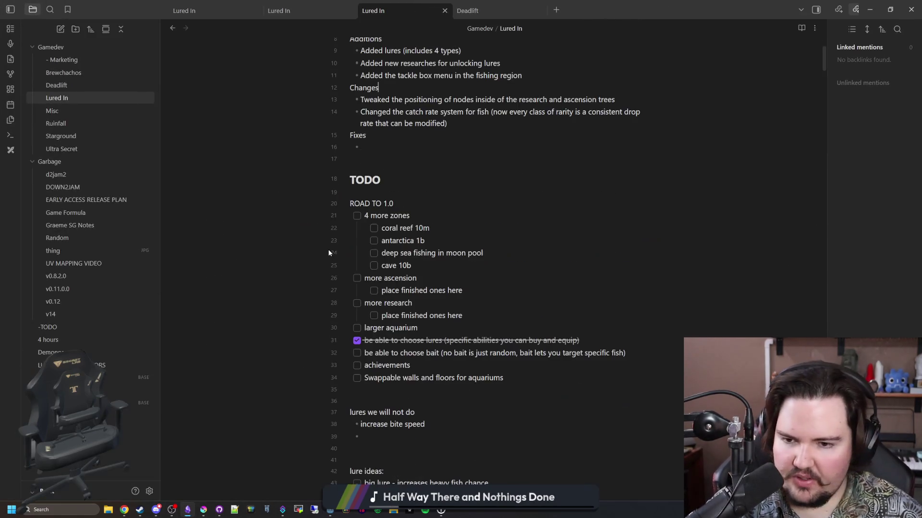
pyautogui.press('Return')
pyautogui.press('Return')
pyautogui.press('Return')
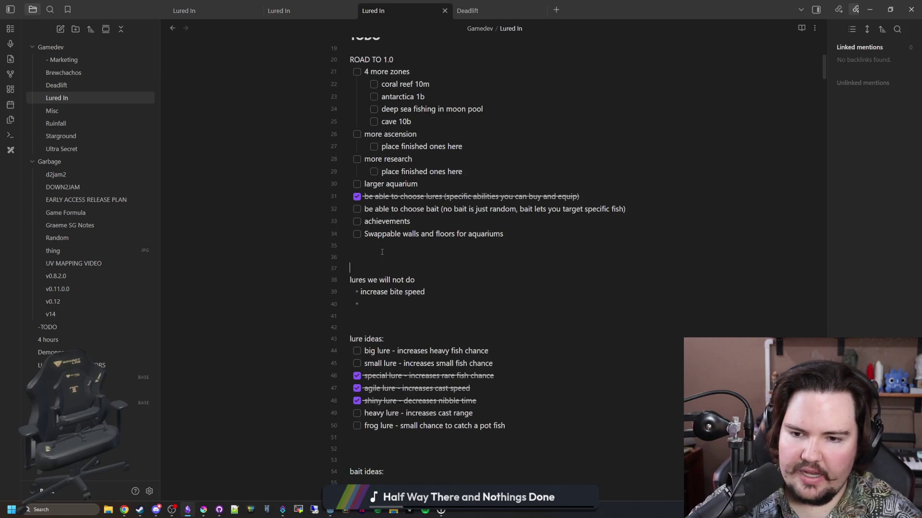
pyautogui.press('Up')
pyautogui.press('Up')
pyautogui.press('Up')
pyautogui.write('achievements')
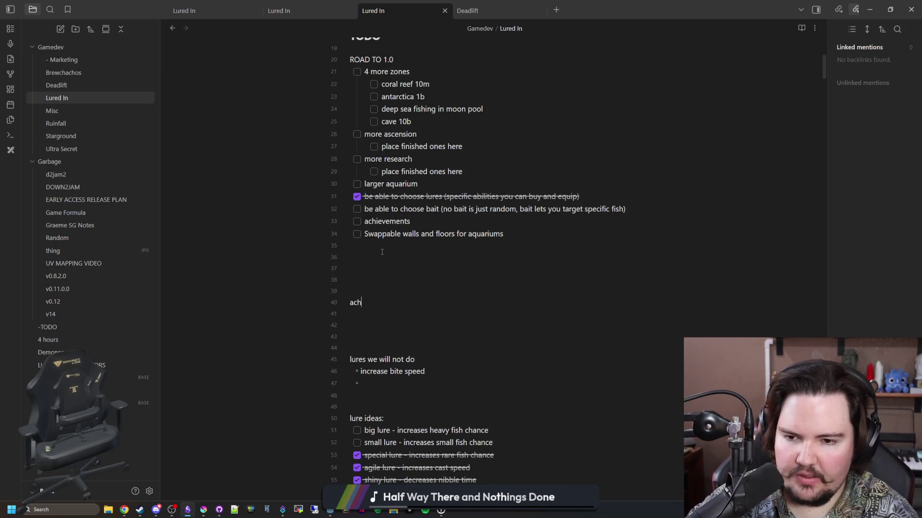
pyautogui.press('Return')
# - Add a 'killing grandpa - Traitor' checklist item and append '(15)' to the heading
pyautogui.hotkey('ctrl', 'l')
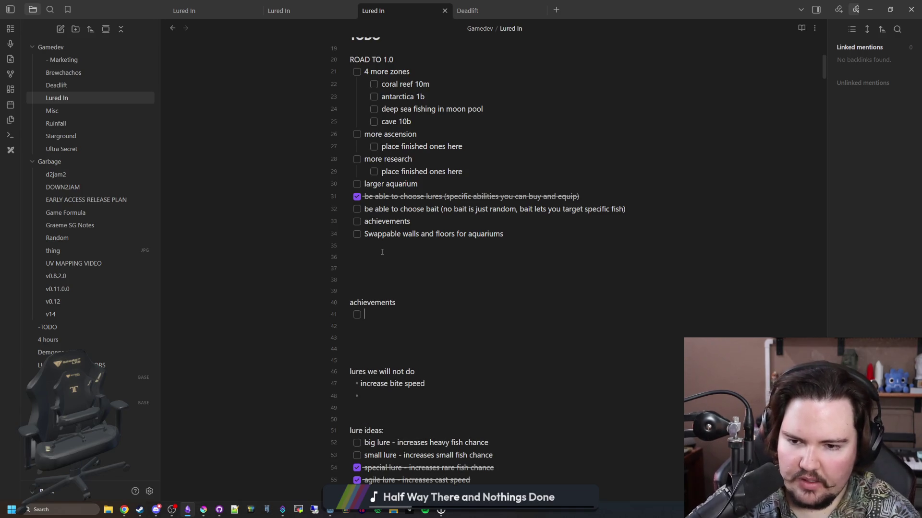
pyautogui.write('killing')
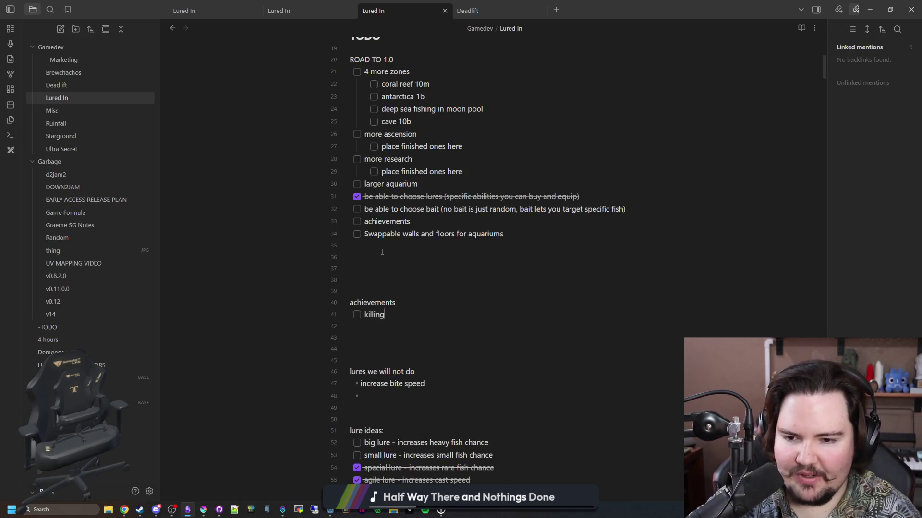
pyautogui.write(' grandpa - Traitor')
pyautogui.press('Return')
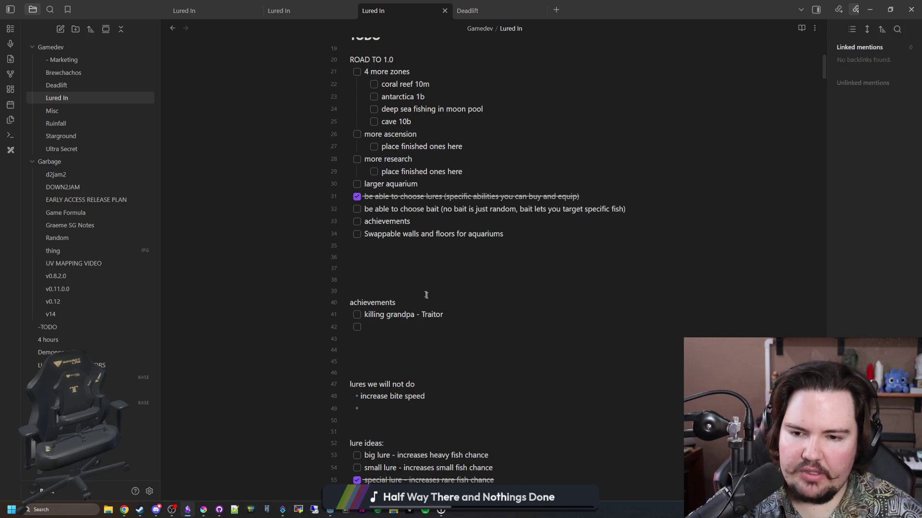
pyautogui.write('(15')
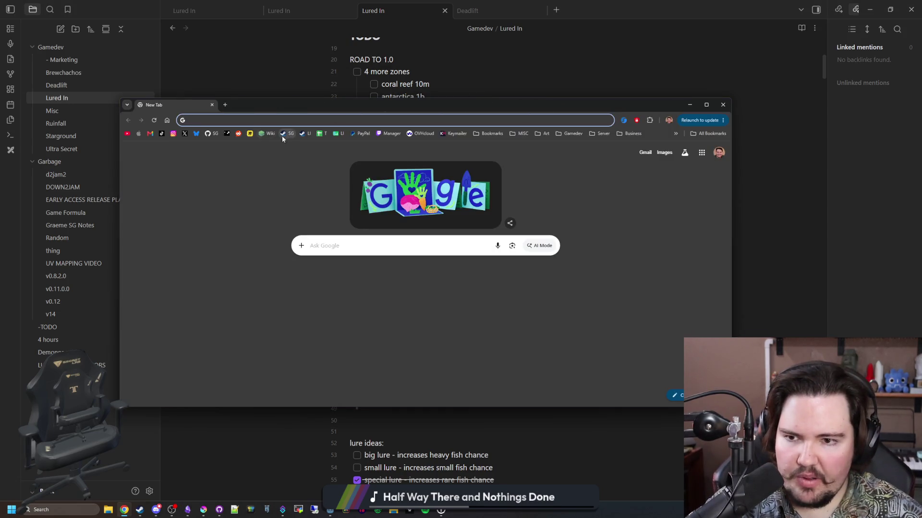
pyautogui.click(283, 133)
pyautogui.moveTo(305, 117); pyautogui.dragTo(374, 2)
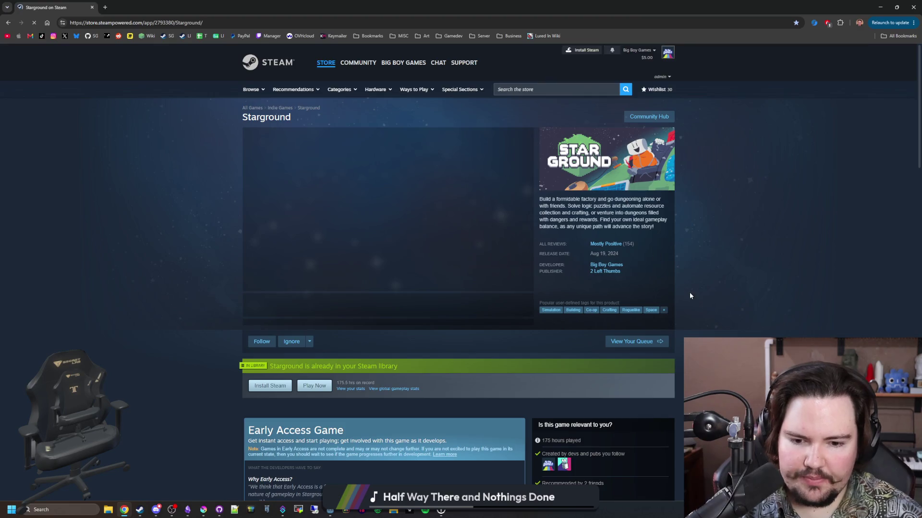
pyautogui.scroll(-8, 689, 296)
pyautogui.scroll(-4, 690, 295)
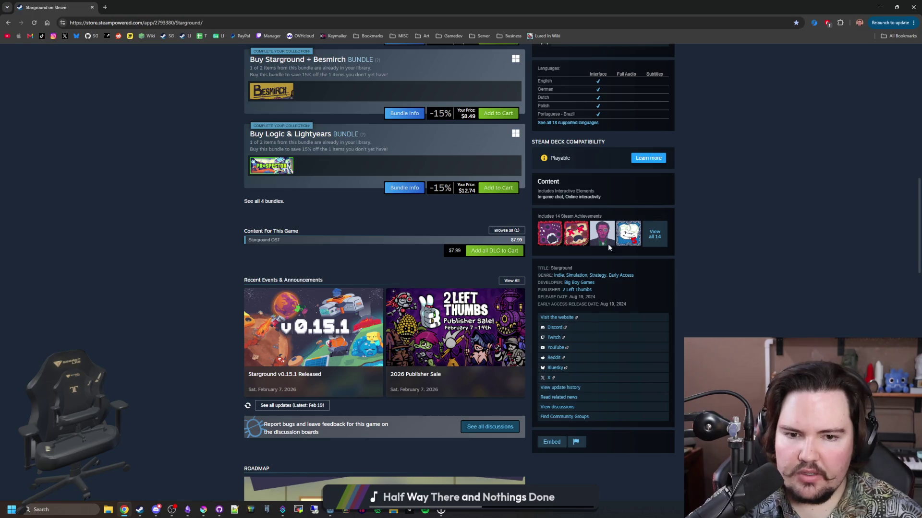
pyautogui.scroll(3, 147, 253)
pyautogui.scroll(6, 146, 253)
pyautogui.moveTo(336, 7)
pyautogui.mouseDown()
pyautogui.moveTo(335, 361)
pyautogui.moveTo(305, 372)
pyautogui.moveTo(304, 513)
pyautogui.mouseUp()
pyautogui.click(403, 303)
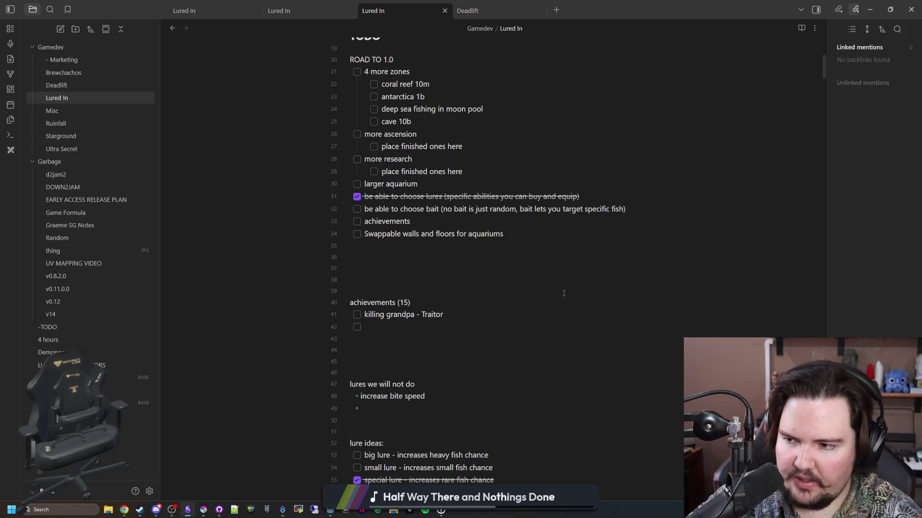
# - Move to the achievements (15) heading and bring the Steam library window forward
pyautogui.press('Up')
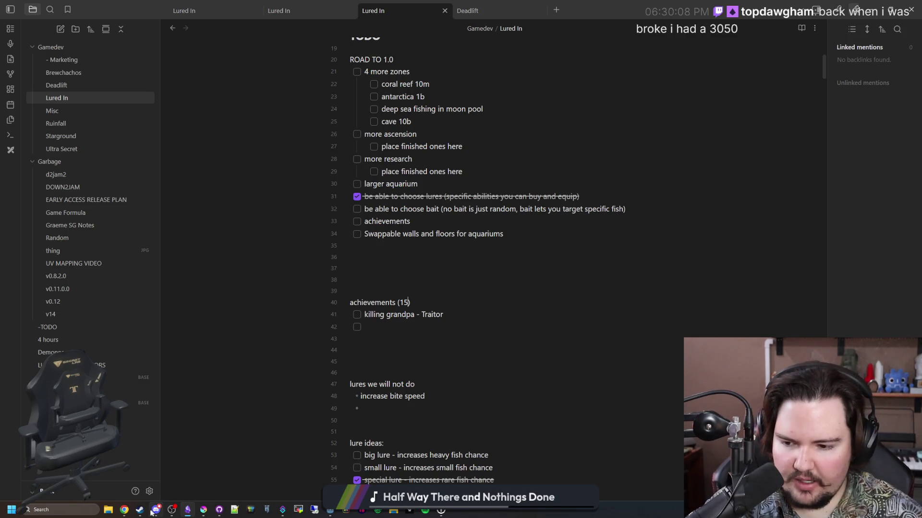
pyautogui.moveTo(139, 510)
pyautogui.click(148, 479)
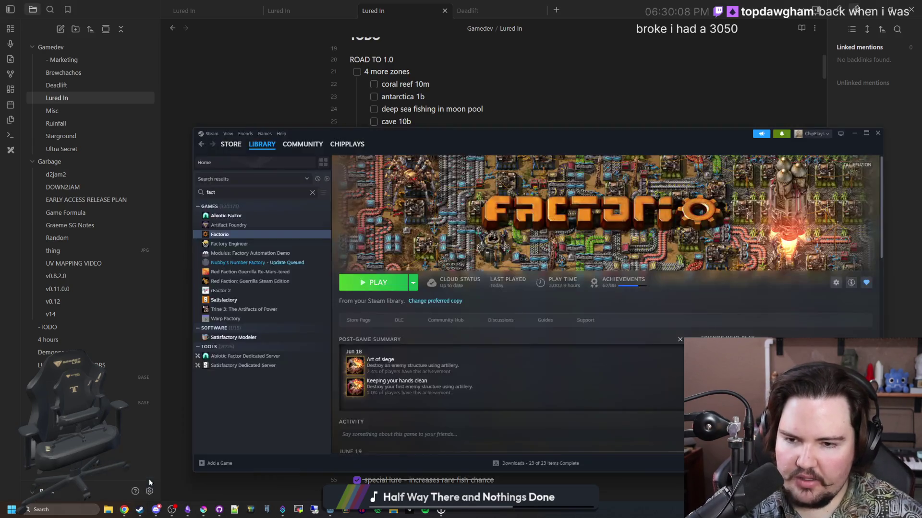
# - Find Cookie Clicker in the Steam library with 'cook' and open its achievements list (550/637)
pyautogui.click(312, 192)
pyautogui.write('cook')
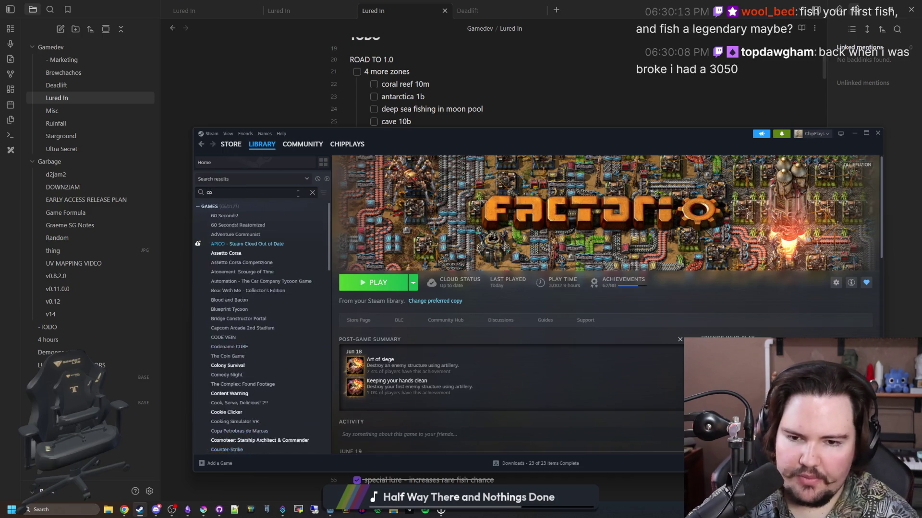
pyautogui.click(243, 227)
pyautogui.scroll(-5, 499, 288)
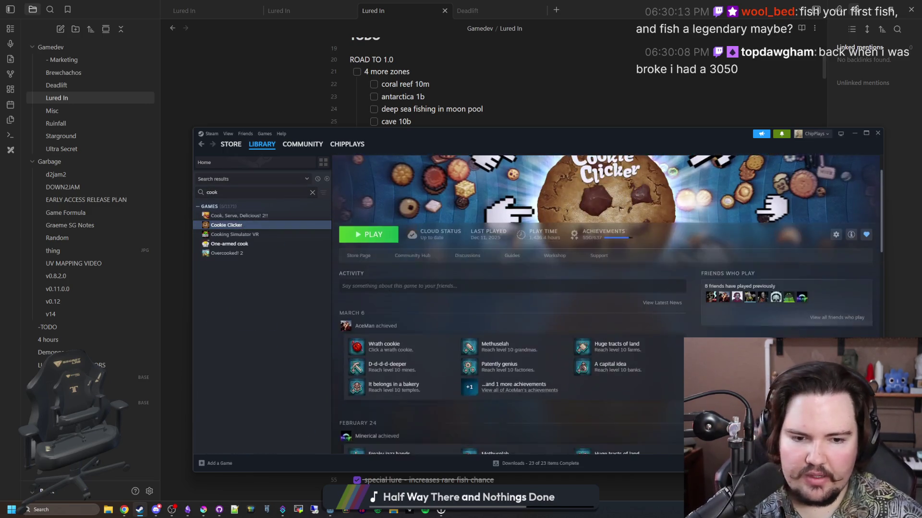
pyautogui.click(859, 313)
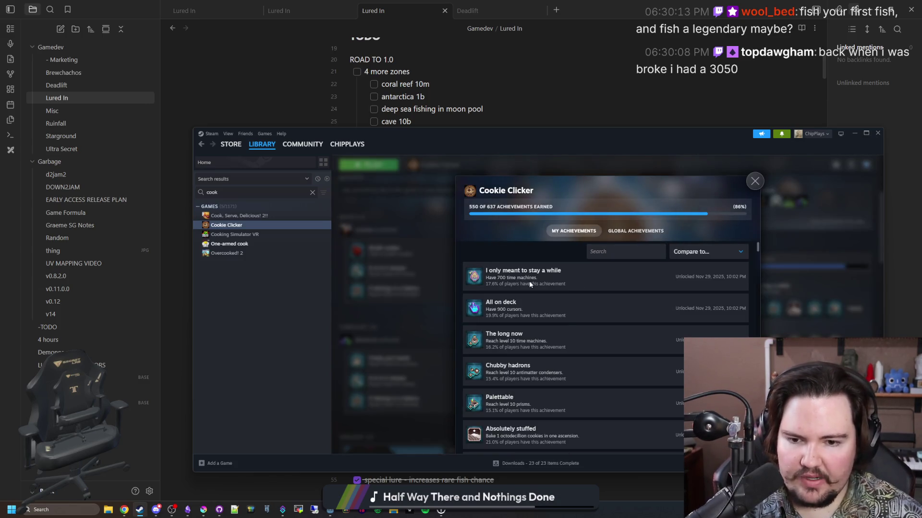
# - Switch the Cookie Clicker achievements view to Global Achievements
pyautogui.click(691, 252)
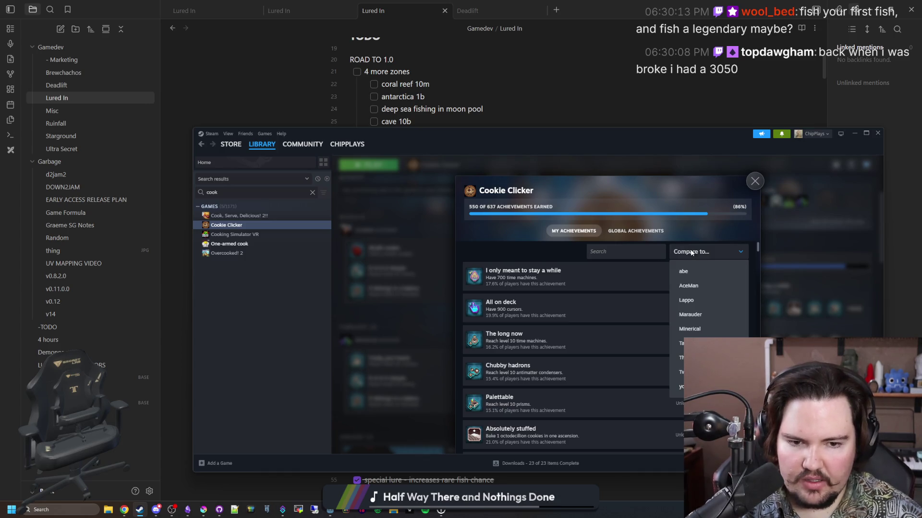
pyautogui.click(691, 252)
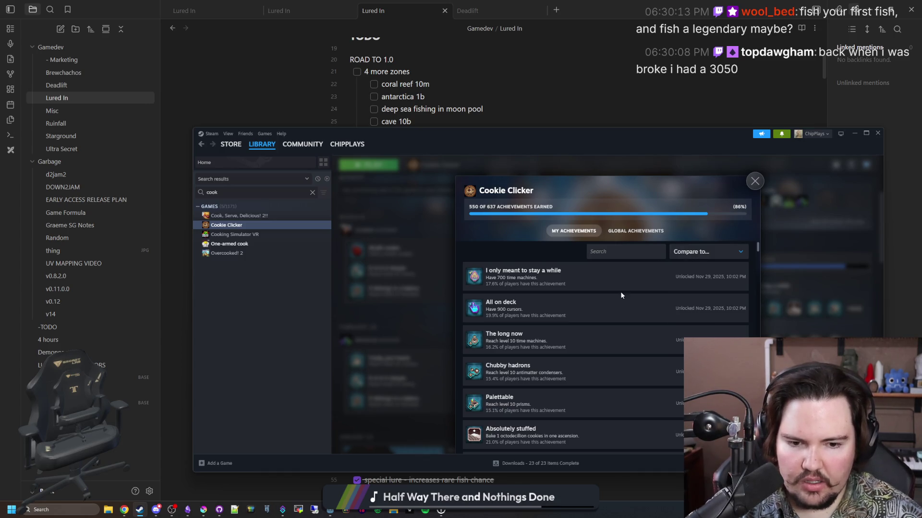
pyautogui.click(625, 230)
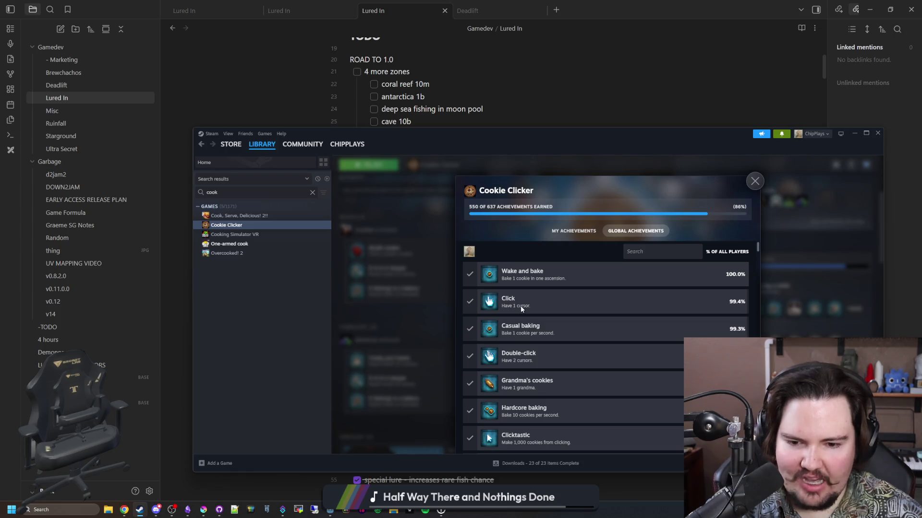
pyautogui.scroll(-2, 520, 306)
pyautogui.scroll(2, 520, 303)
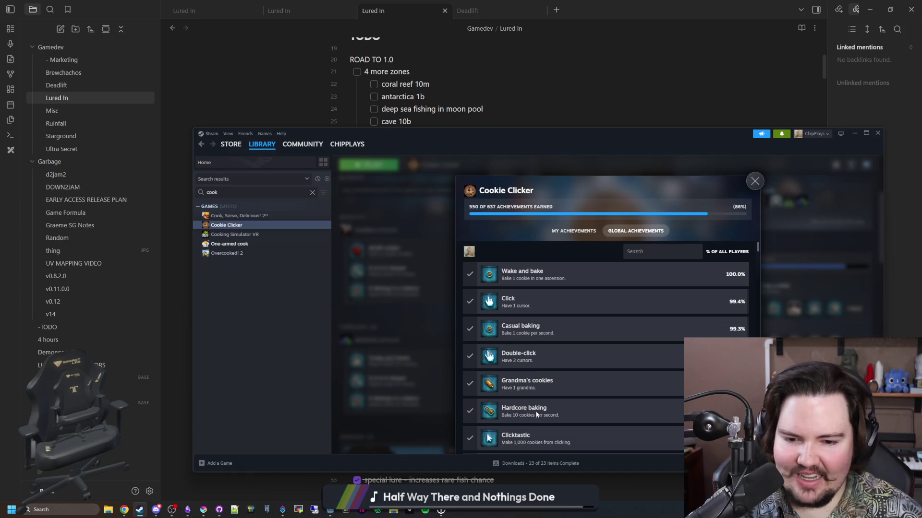
# - Browse the global achievement percentages, then return to the Lured In note in Obsidian
pyautogui.scroll(-15, 536, 414)
pyautogui.scroll(-15, 523, 391)
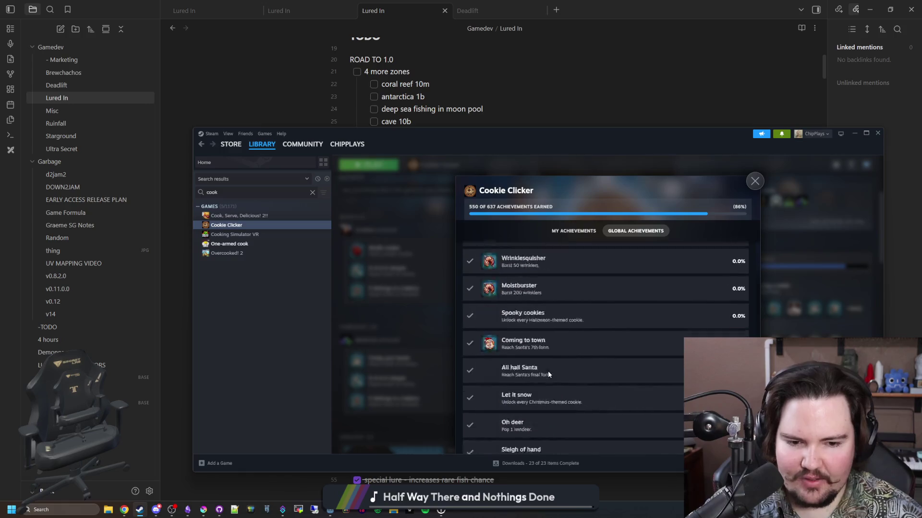
pyautogui.scroll(10, 549, 374)
pyautogui.scroll(15, 570, 362)
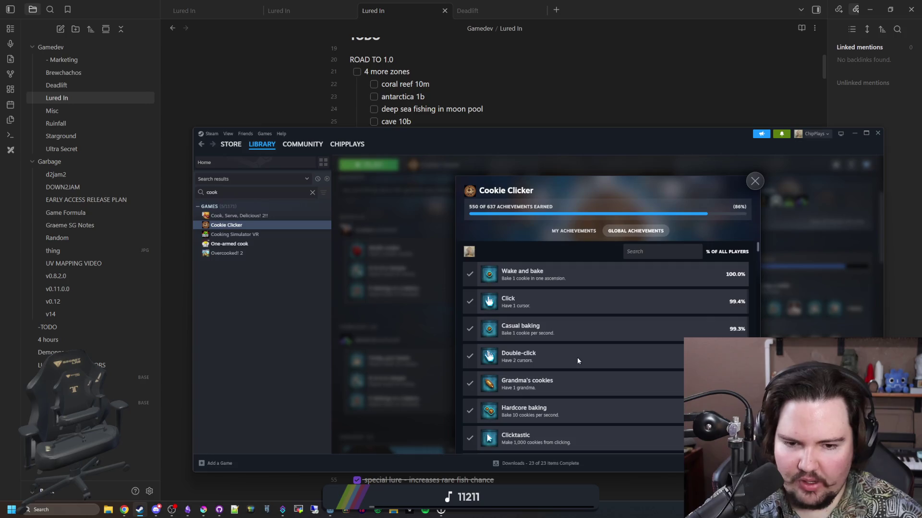
pyautogui.scroll(-6, 729, 254)
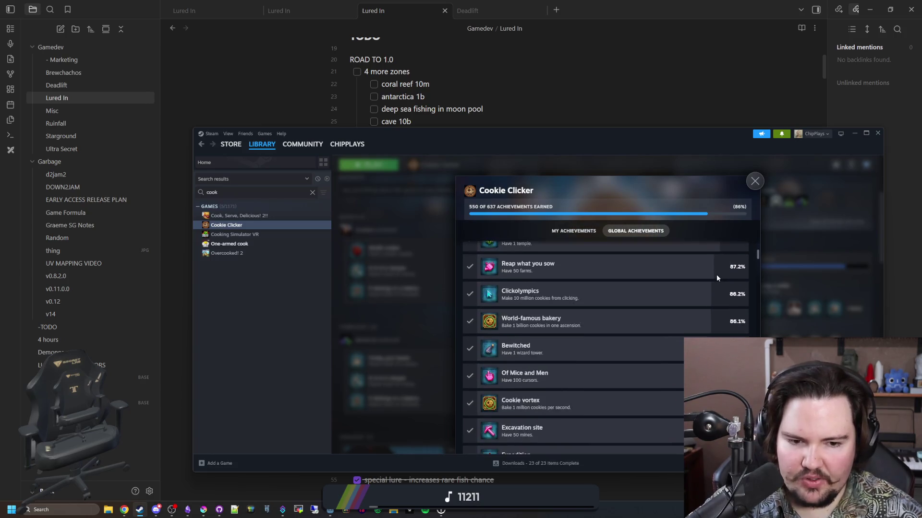
pyautogui.scroll(-10, 716, 278)
pyautogui.scroll(-8, 620, 382)
pyautogui.scroll(-8, 585, 286)
pyautogui.scroll(-8, 585, 332)
pyautogui.scroll(-8, 585, 333)
pyautogui.scroll(-10, 585, 332)
pyautogui.scroll(-15, 554, 410)
pyautogui.scroll(-15, 510, 381)
pyautogui.scroll(-20, 515, 345)
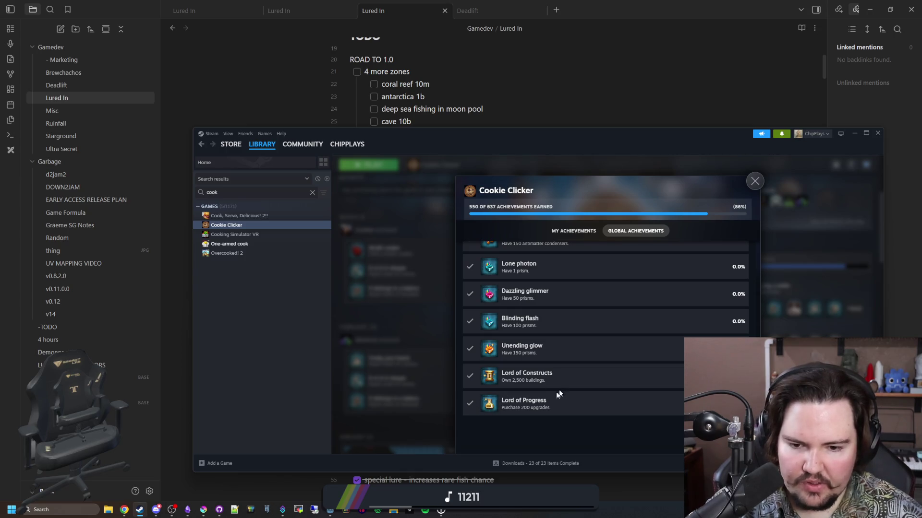
pyautogui.scroll(10, 505, 407)
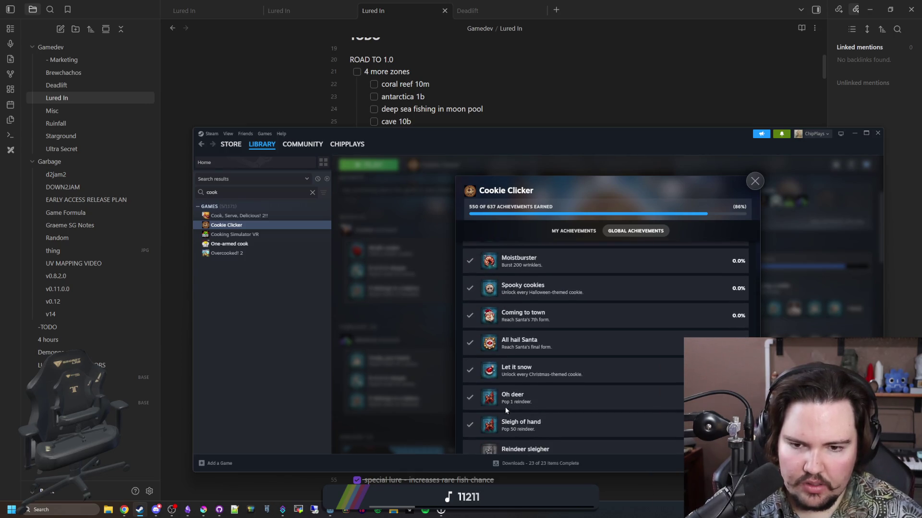
pyautogui.scroll(-15, 483, 407)
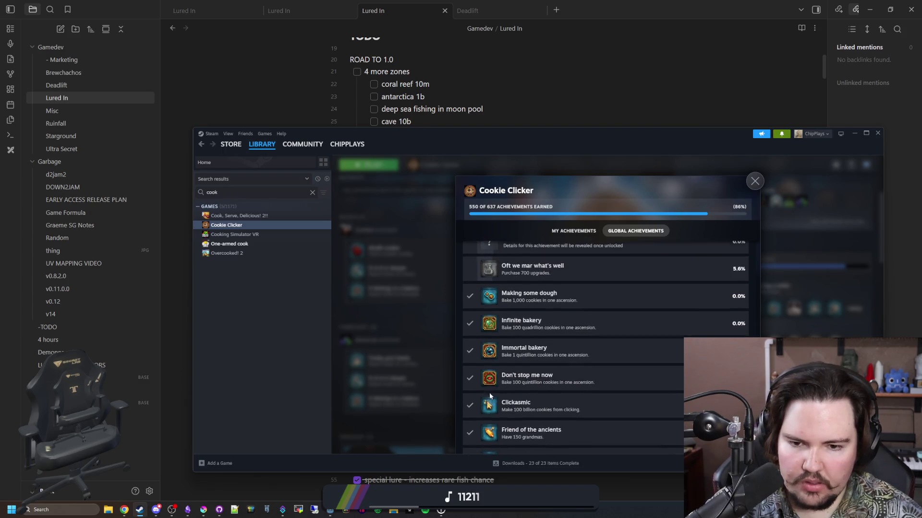
pyautogui.scroll(8, 489, 396)
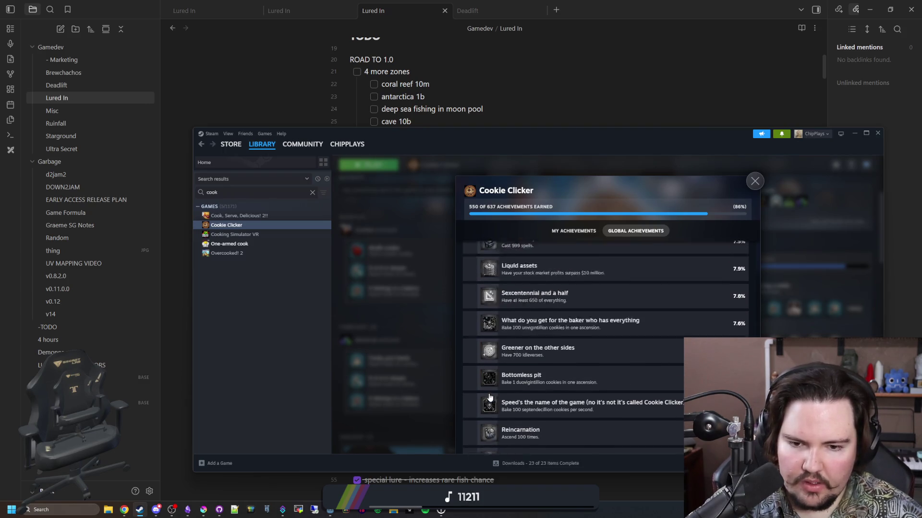
pyautogui.scroll(8, 490, 352)
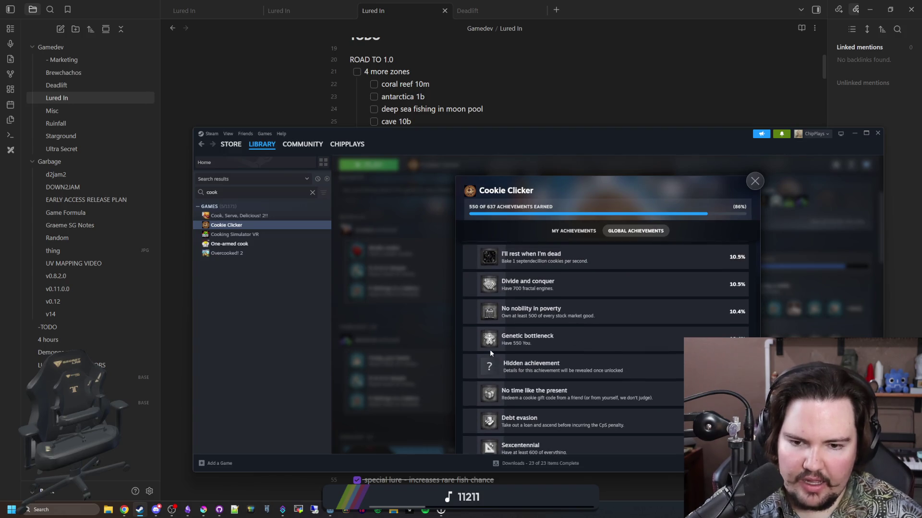
pyautogui.scroll(10, 490, 353)
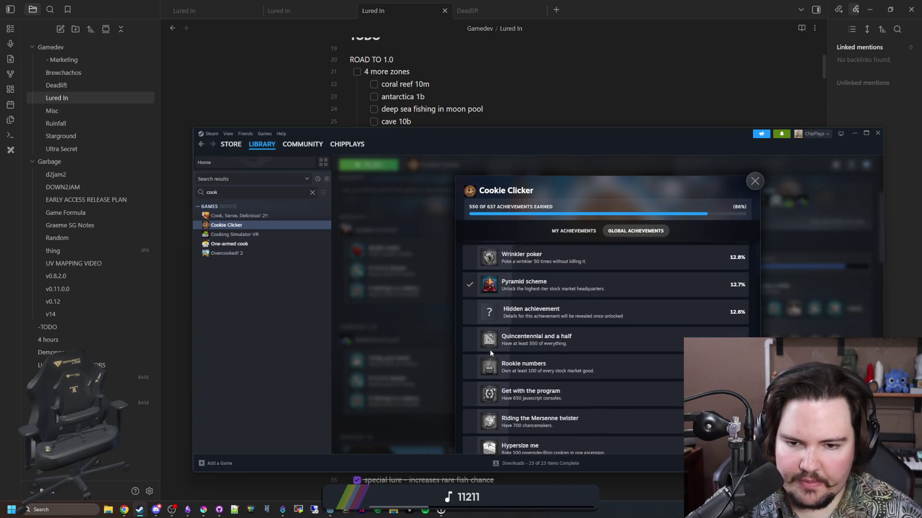
pyautogui.scroll(15, 490, 354)
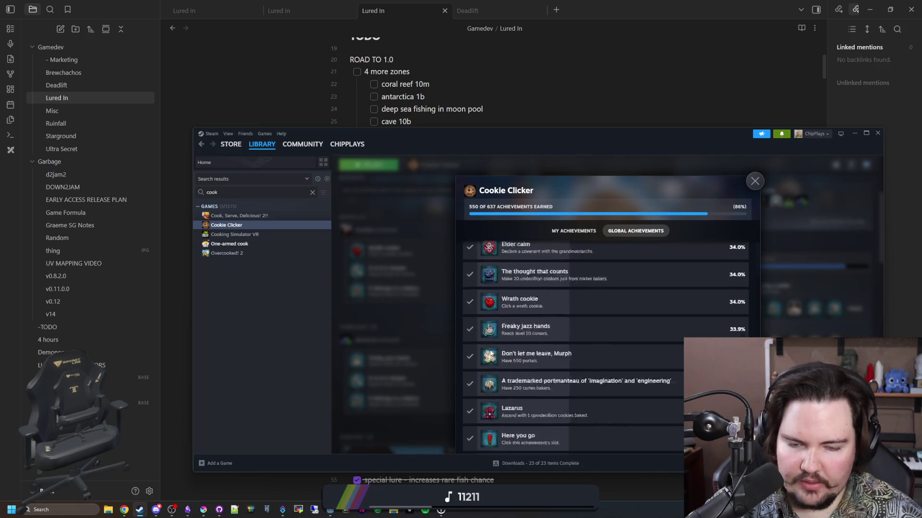
pyautogui.scroll(5, 547, 304)
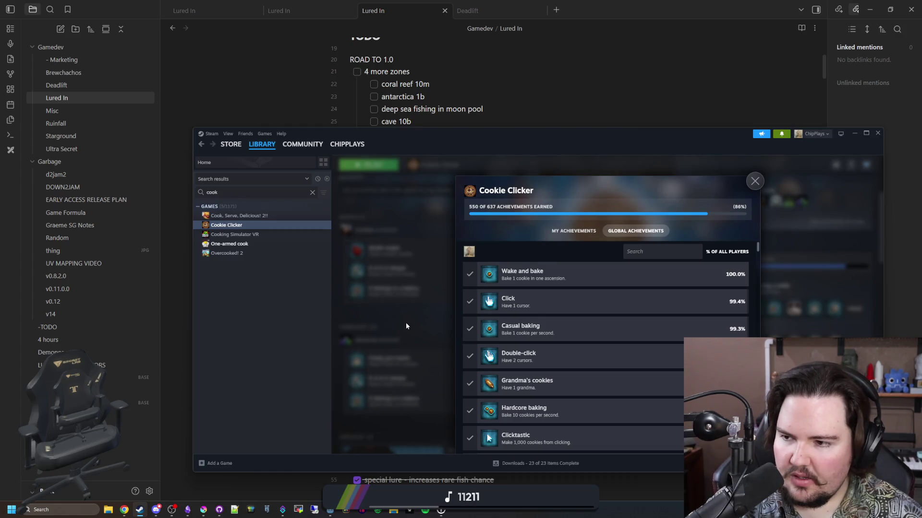
pyautogui.hotkey('alt', 'Tab')
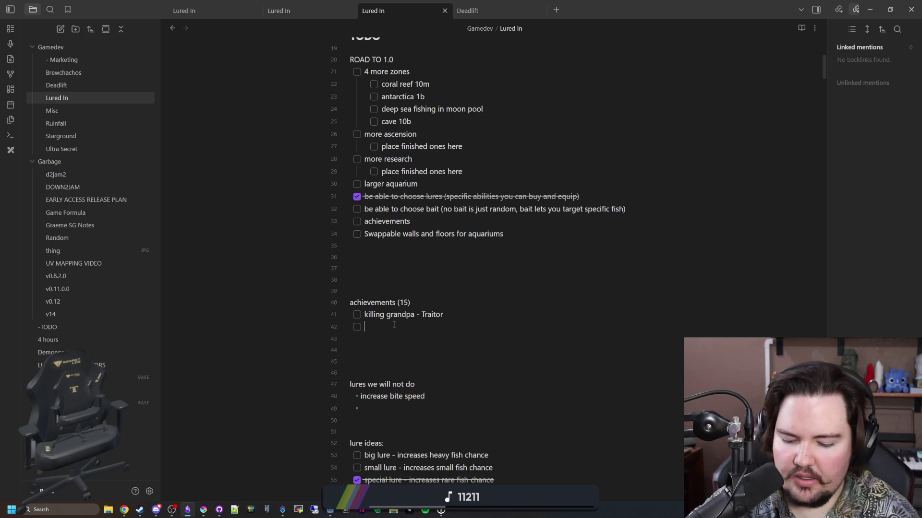
# - Enter 'catch a legendary fish' as the second checklist item under achievements (15)
pyautogui.write('catch a legend')
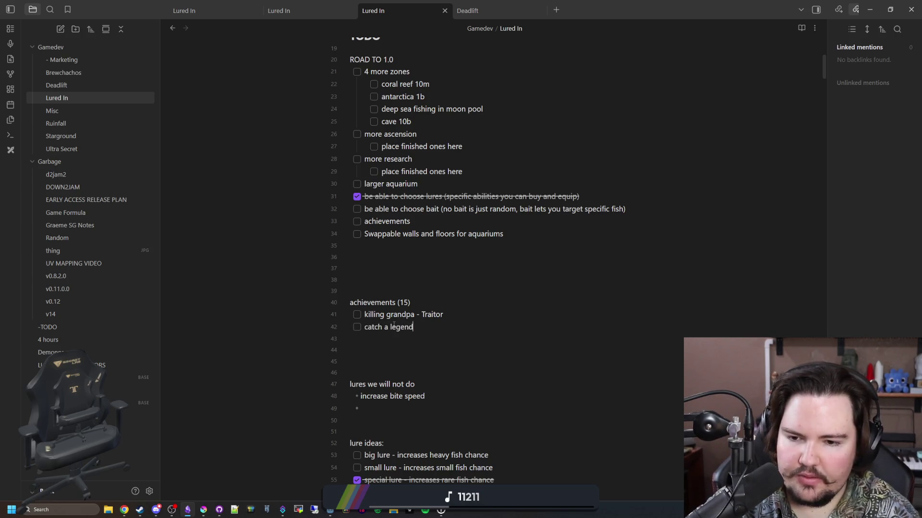
pyautogui.write('ary fish')
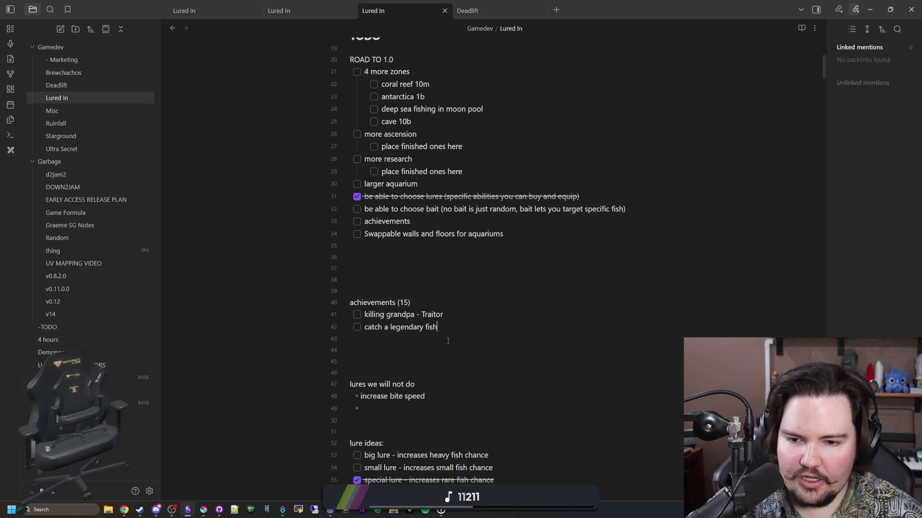
pyautogui.hotkey('alt', 'Tab')
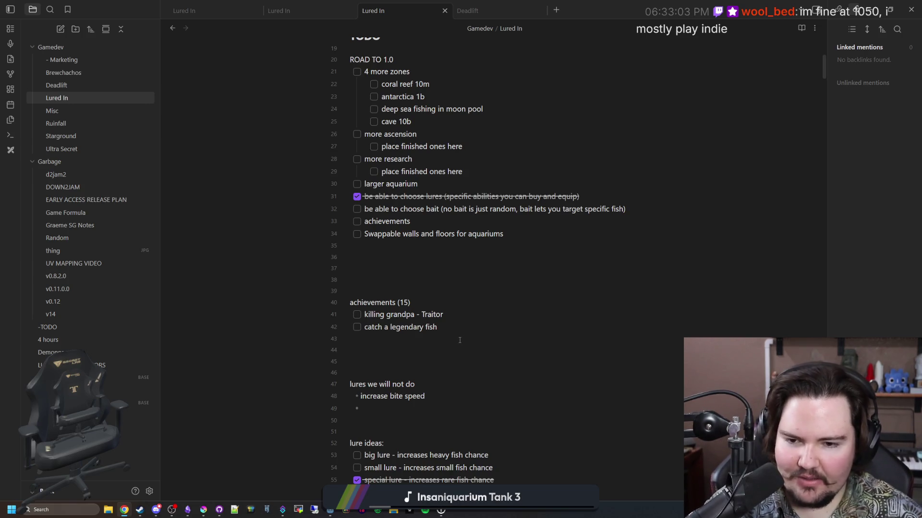
pyautogui.click(466, 322)
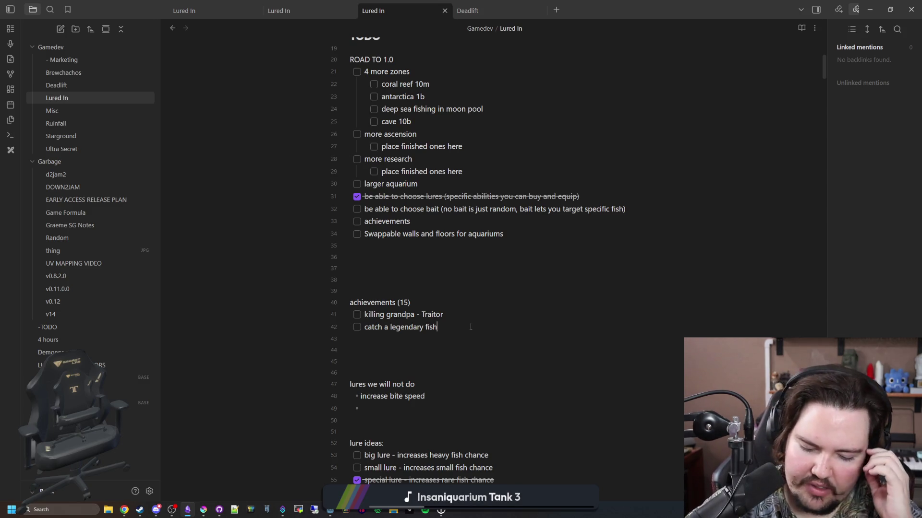
# - Add '- [ ] Traitor - Kill grandpa' under achievements (15) and delete the old 'killing grandpa - Traitor' text
pyautogui.press('Return')
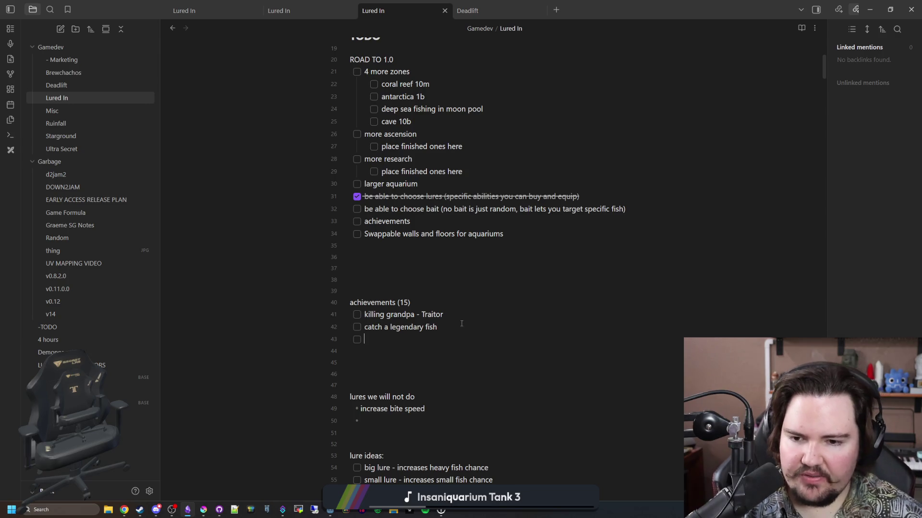
pyautogui.click(422, 301)
pyautogui.press('Return')
pyautogui.press('Return')
pyautogui.press('Return')
pyautogui.press('Up')
pyautogui.write('- [ ] ')
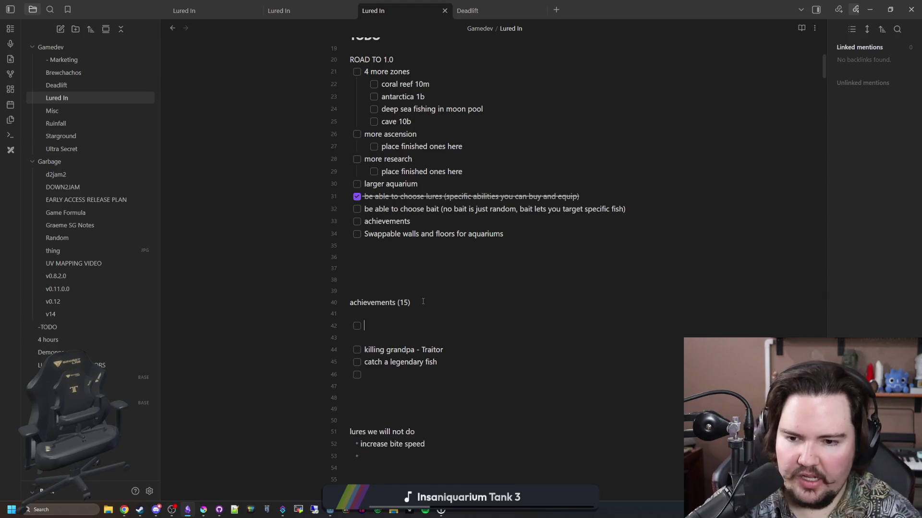
pyautogui.write('Traitor')
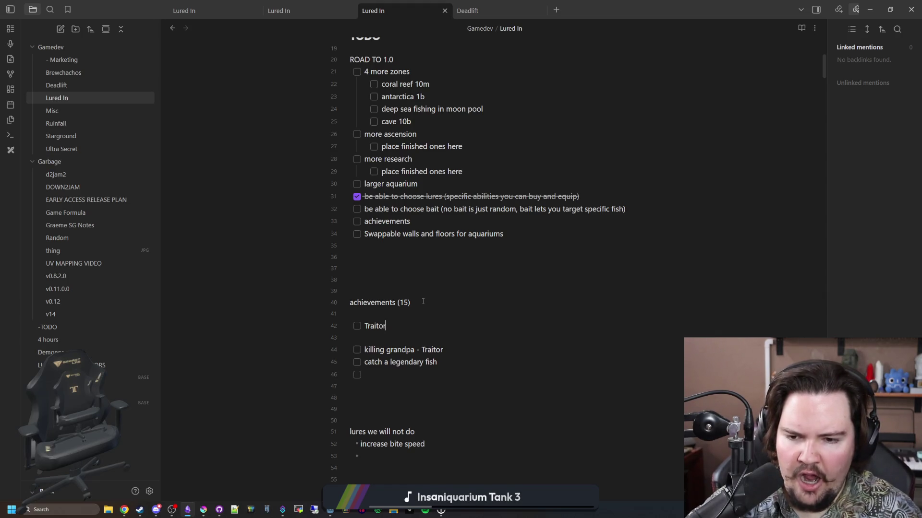
pyautogui.write(' - Kill Grand')
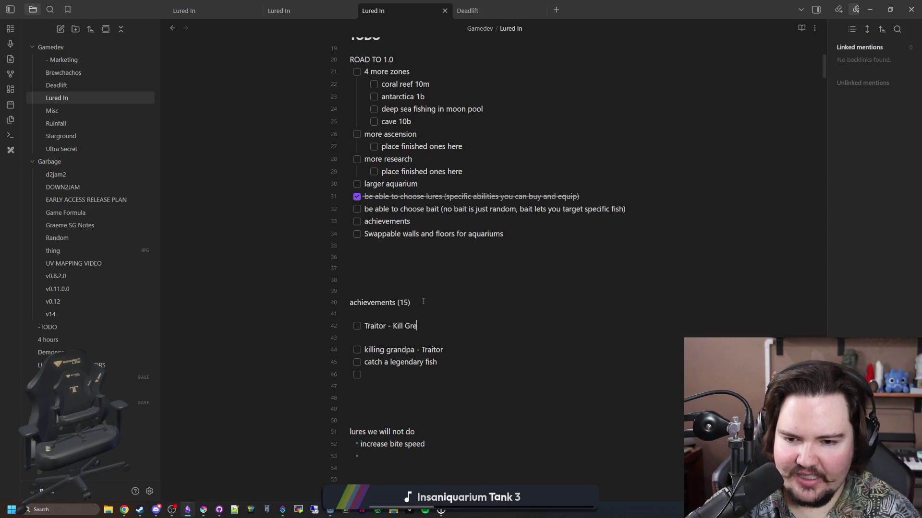
pyautogui.press('BackSpace')
pyautogui.press('BackSpace')
pyautogui.press('BackSpace')
pyautogui.write('grandpa')
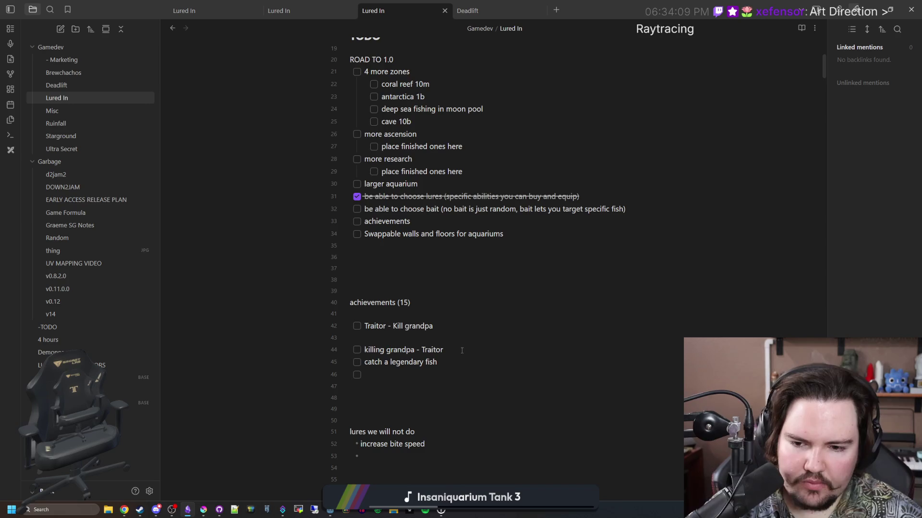
pyautogui.moveTo(443, 350)
pyautogui.mouseDown()
pyautogui.moveTo(386, 360)
pyautogui.moveTo(363, 350)
pyautogui.mouseUp()
pyautogui.press('BackSpace')
pyautogui.press('BackSpace')
pyautogui.press('BackSpace')
pyautogui.press('BackSpace')
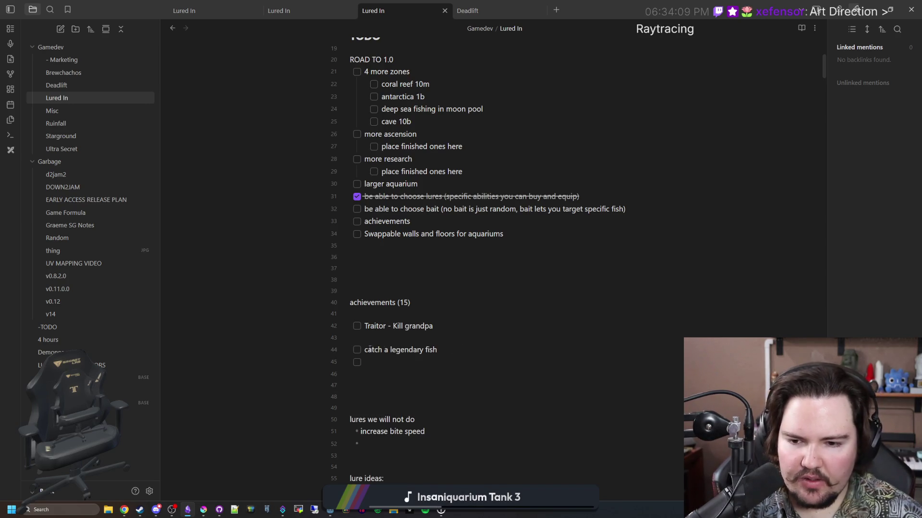
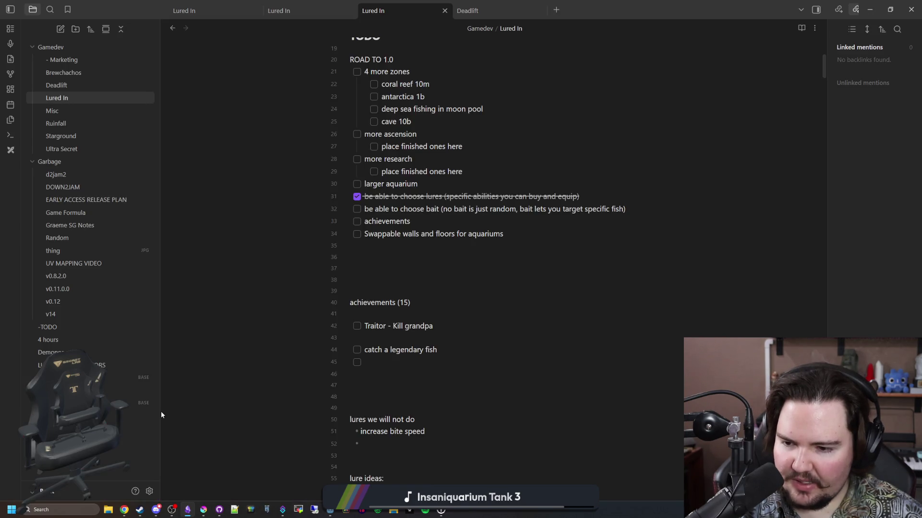
# - Drag the file explorer's right edge inward so the Lured In note gets more width
pyautogui.moveTo(161, 411)
pyautogui.mouseDown()
pyautogui.moveTo(107, 416)
pyautogui.moveTo(172, 413)
pyautogui.mouseUp()
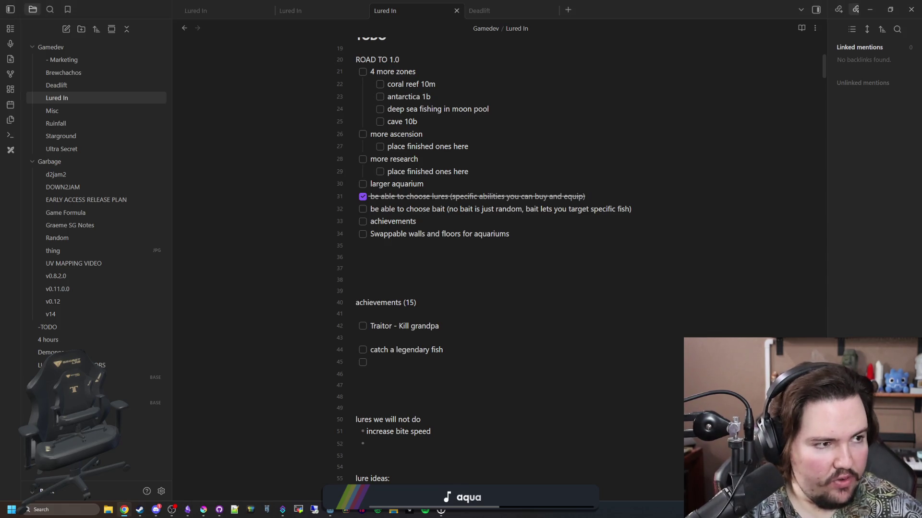
# - Open the Lured In Steam store page in the browser and scroll through it
pyautogui.click(124, 510)
pyautogui.click(426, 195)
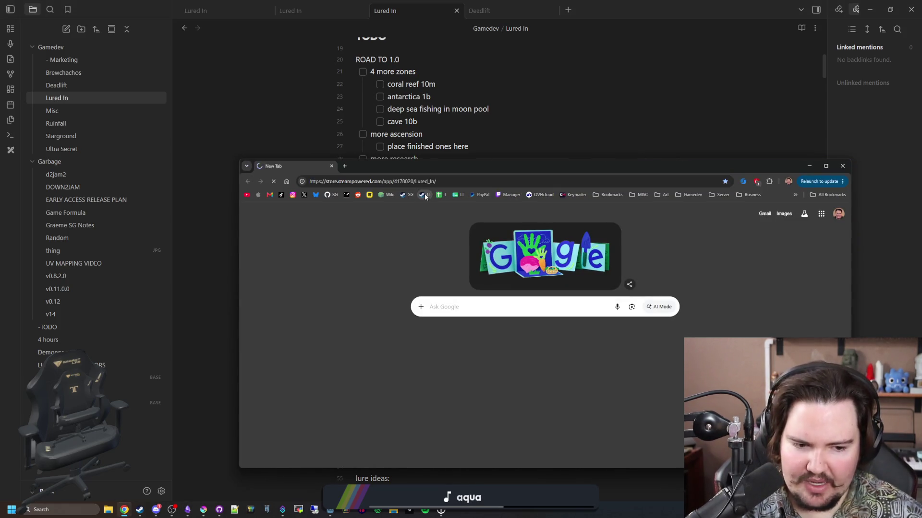
pyautogui.scroll(-2, 521, 260)
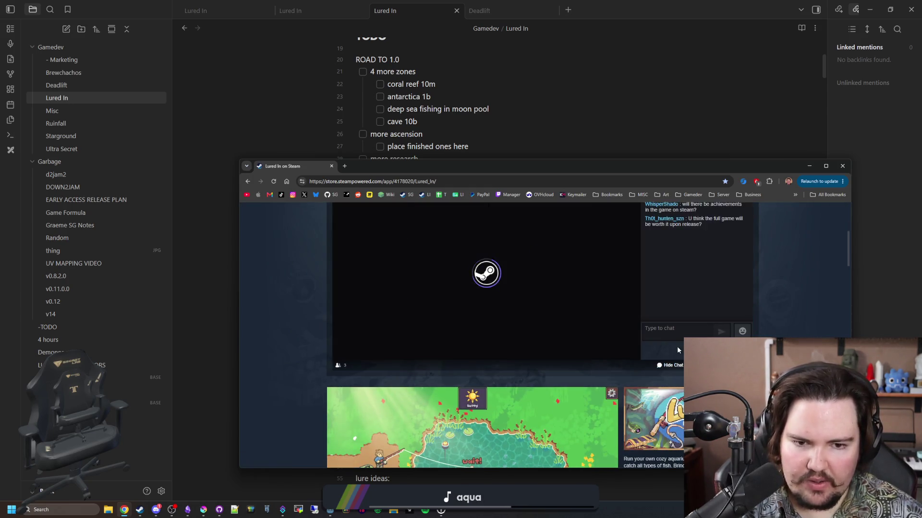
pyautogui.scroll(-5, 560, 302)
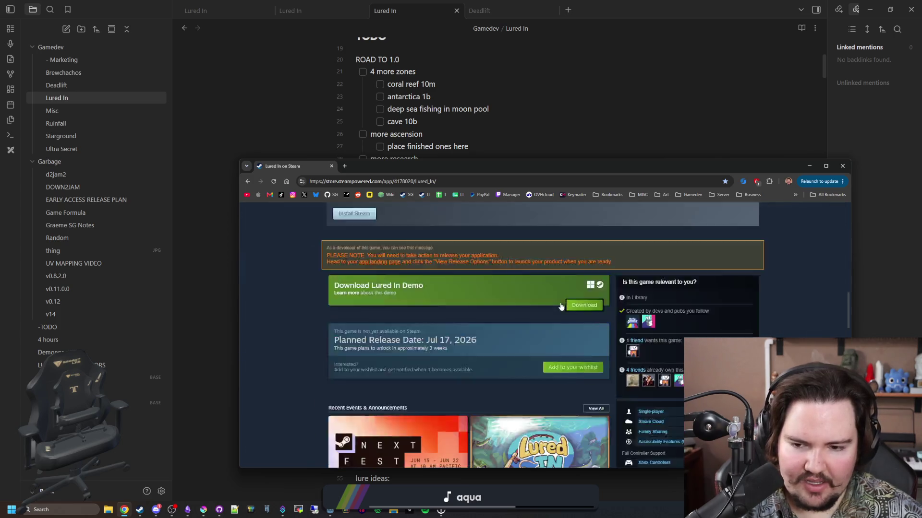
# - Look over the Lured In Demo store page
pyautogui.click(355, 251)
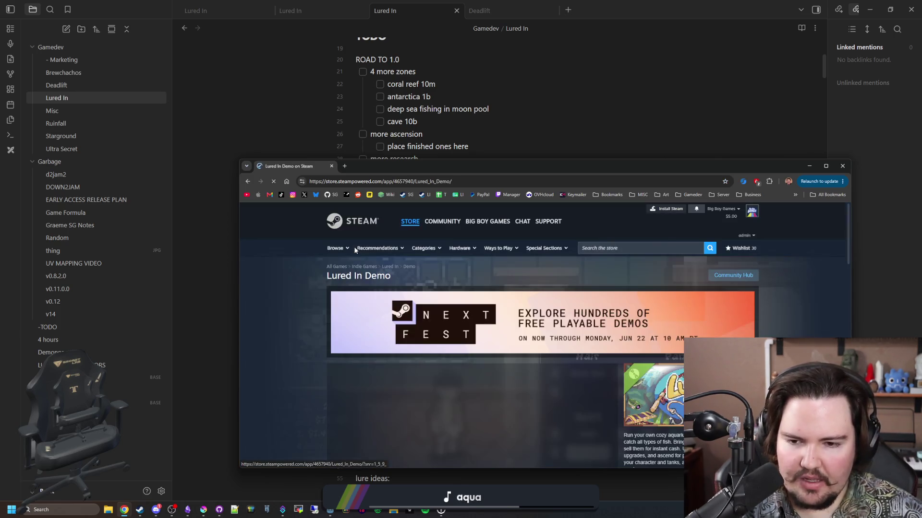
pyautogui.scroll(-5, 476, 298)
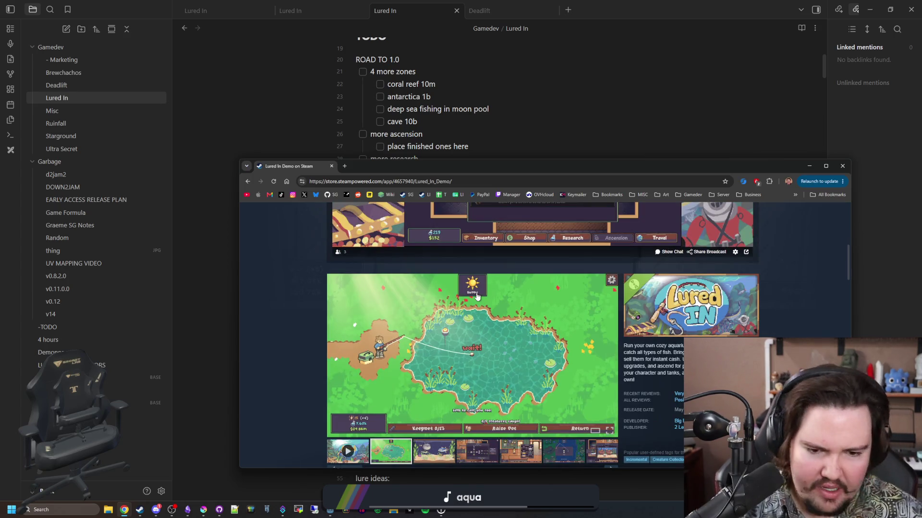
pyautogui.scroll(-7, 490, 294)
pyautogui.scroll(6, 617, 315)
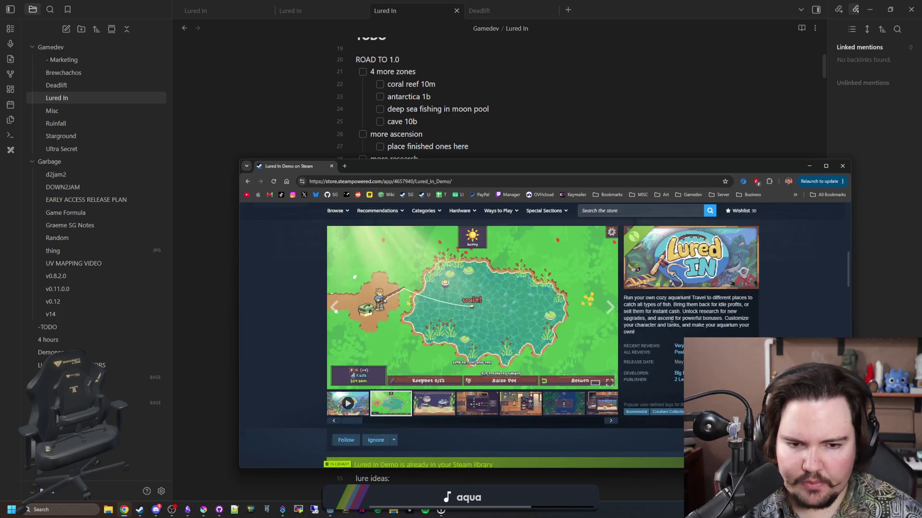
pyautogui.scroll(-6, 680, 353)
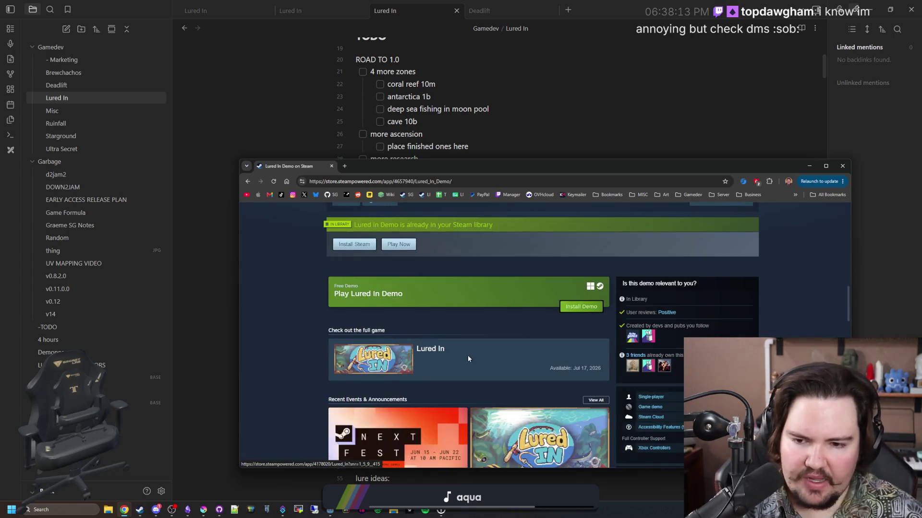
# - Return to the full Lured In page, scroll it, then bring up Discord's shared images
pyautogui.click(351, 368)
pyautogui.scroll(-8, 350, 365)
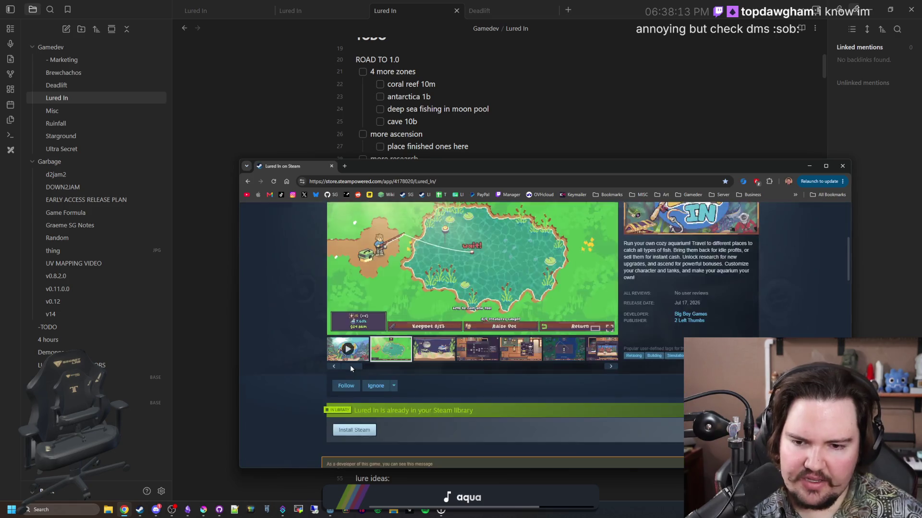
pyautogui.scroll(-5, 376, 409)
pyautogui.scroll(3, 394, 341)
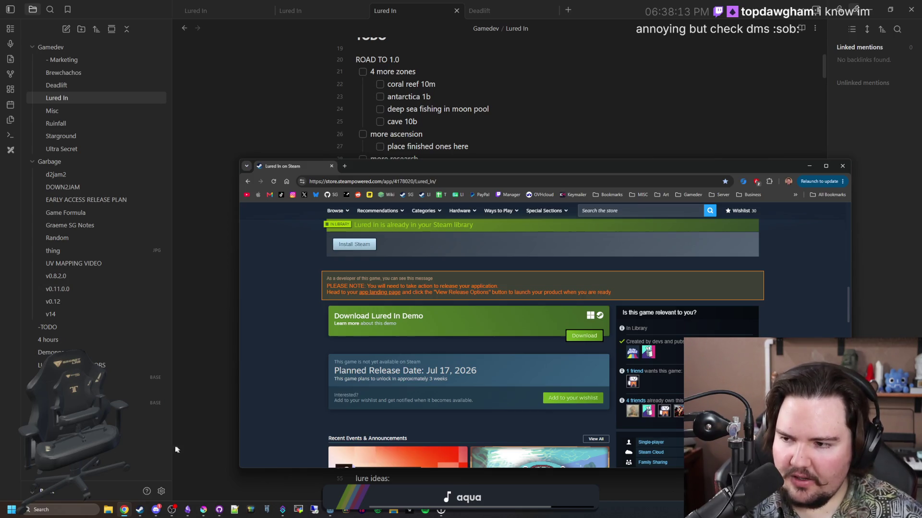
pyautogui.click(156, 510)
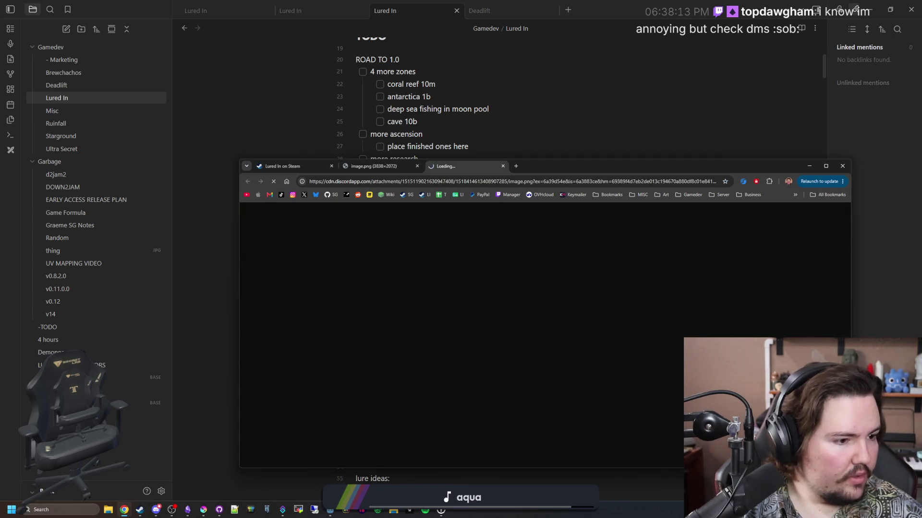
# - Maximize Chrome and flip between the cave and lava level screenshot tabs
pyautogui.press('super+Up')
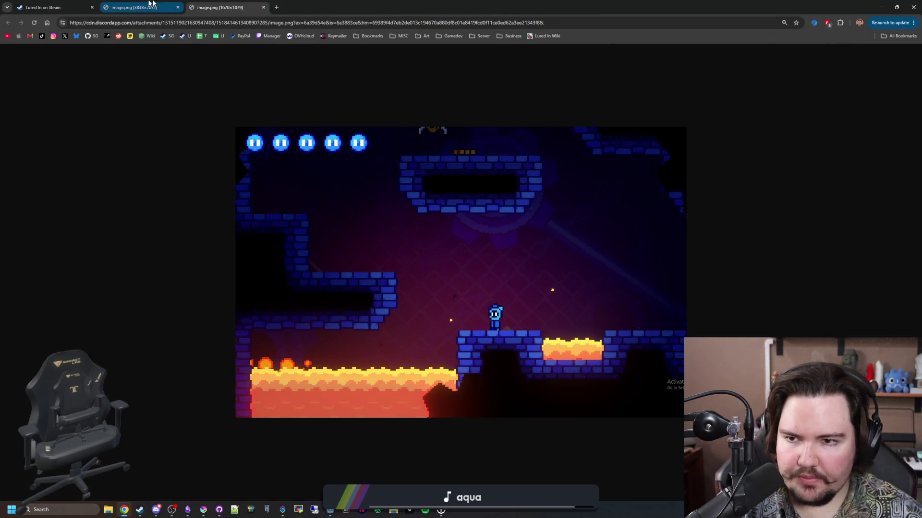
pyautogui.click(142, 4)
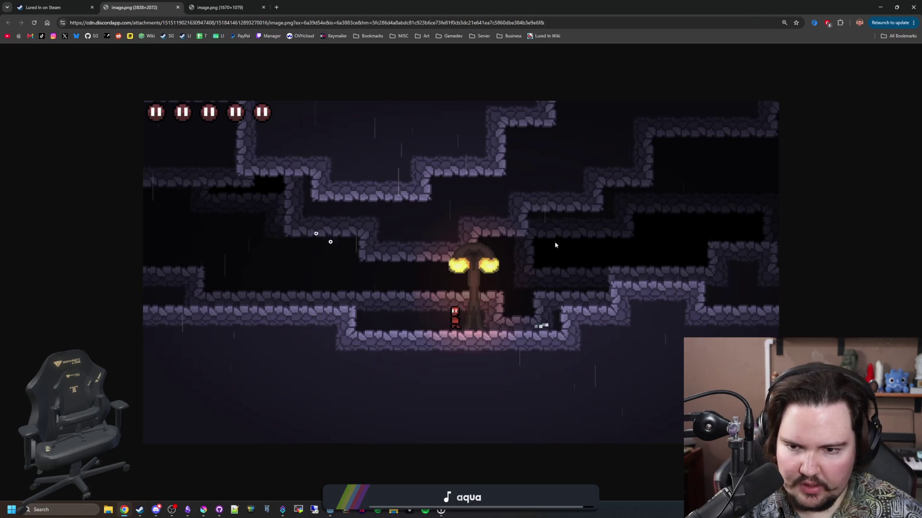
pyautogui.hotkey('ctrl', 'Tab')
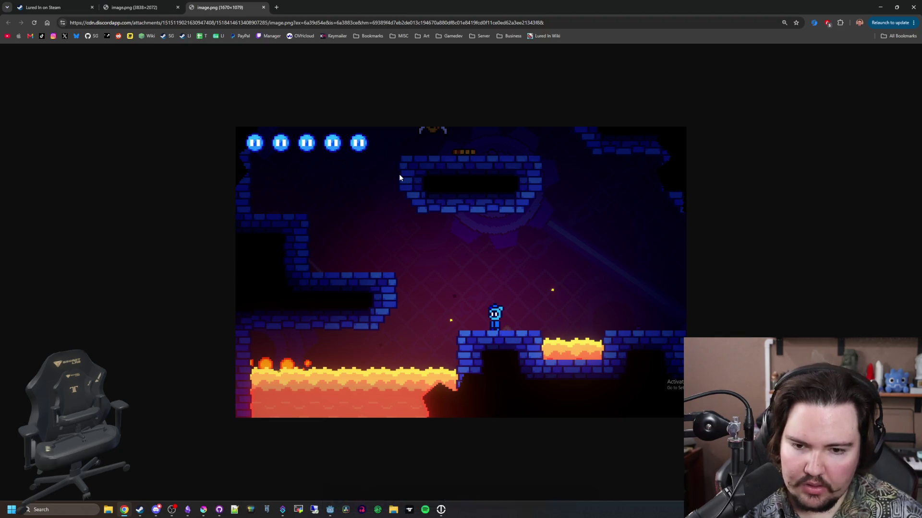
pyautogui.hotkey('alt', 'Tab')
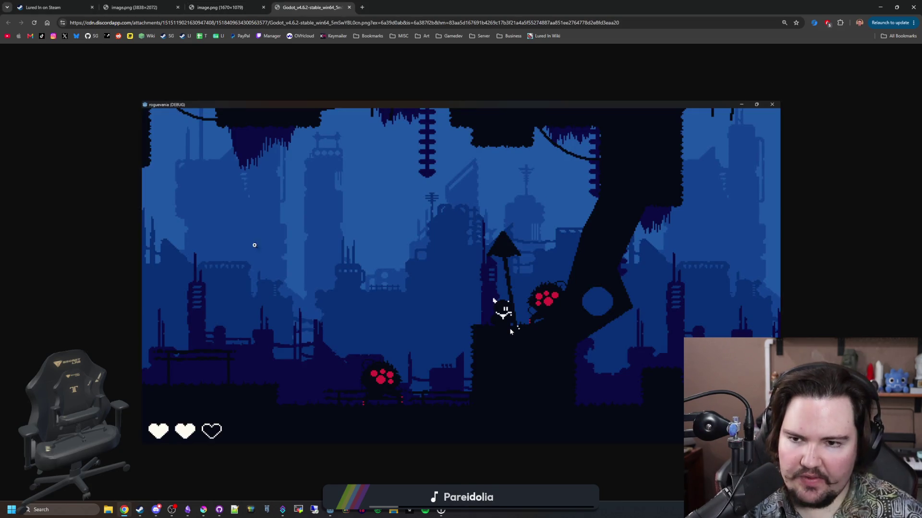
pyautogui.hotkey('ctrl', 'shift', 'Tab')
pyautogui.hotkey('ctrl', 'Tab')
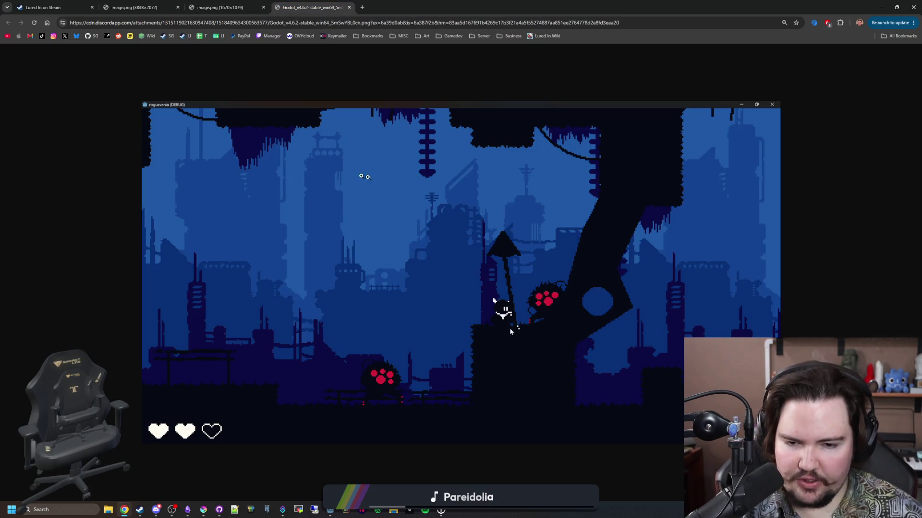
pyautogui.hotkey('ctrl', 'shift', 'Tab')
pyautogui.hotkey('ctrl', 'Tab')
# - Compare the lava and cave screenshots, ending zoomed into the grey cave level image
pyautogui.click(235, 2)
pyautogui.click(134, 6)
pyautogui.click(202, 6)
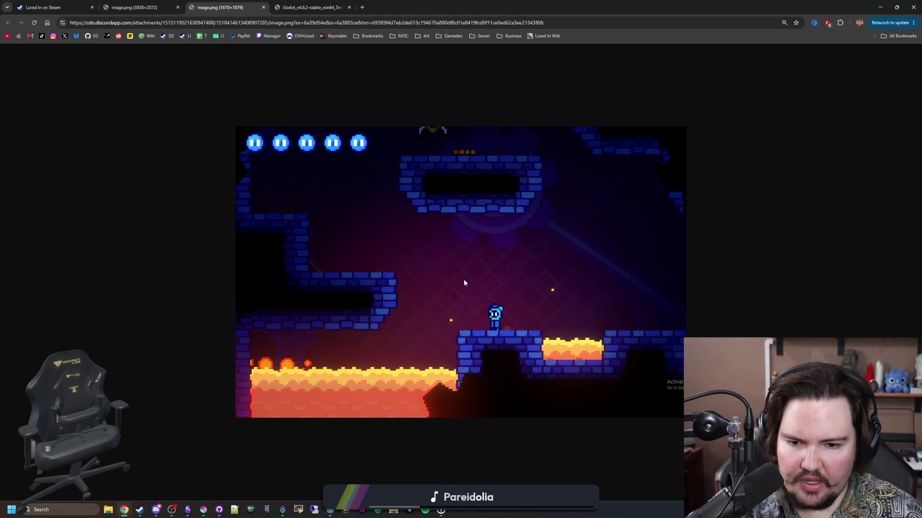
pyautogui.click(144, 6)
pyautogui.click(249, 5)
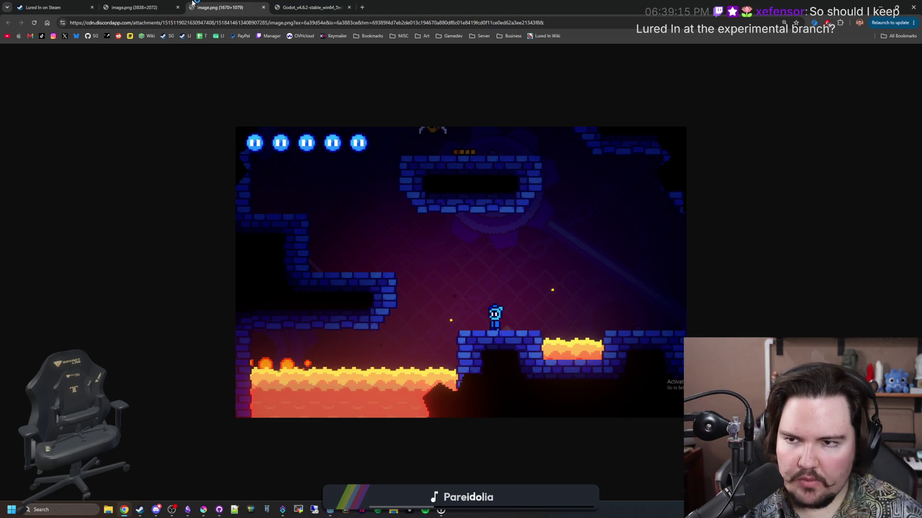
pyautogui.hotkey('ctrl', 'shift', 'Tab')
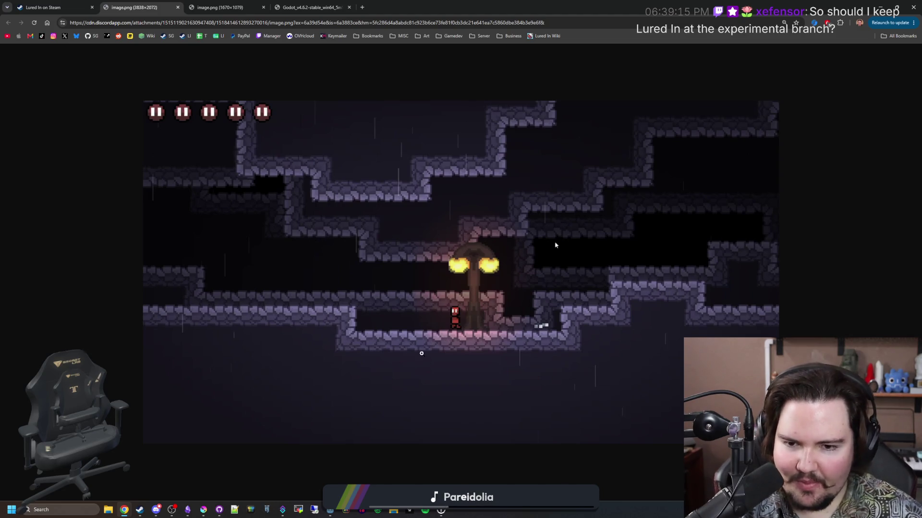
pyautogui.click(472, 322)
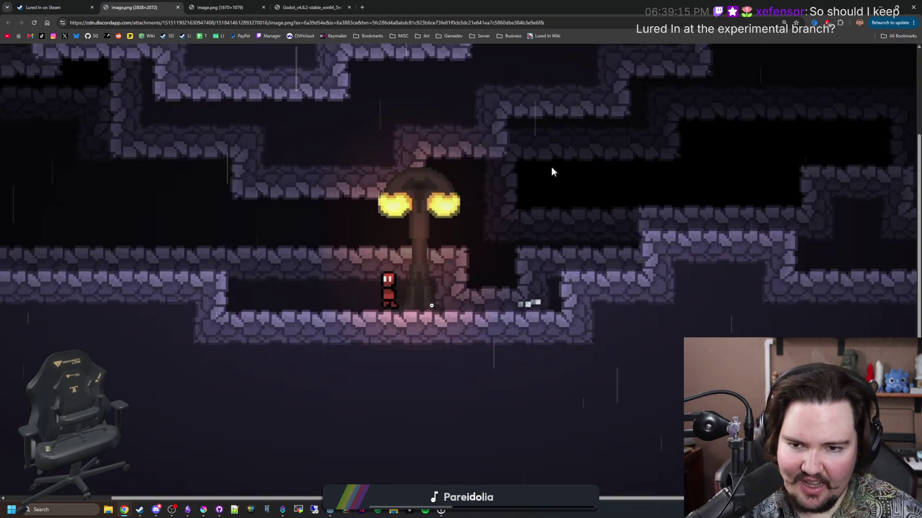
pyautogui.scroll(2, 552, 172)
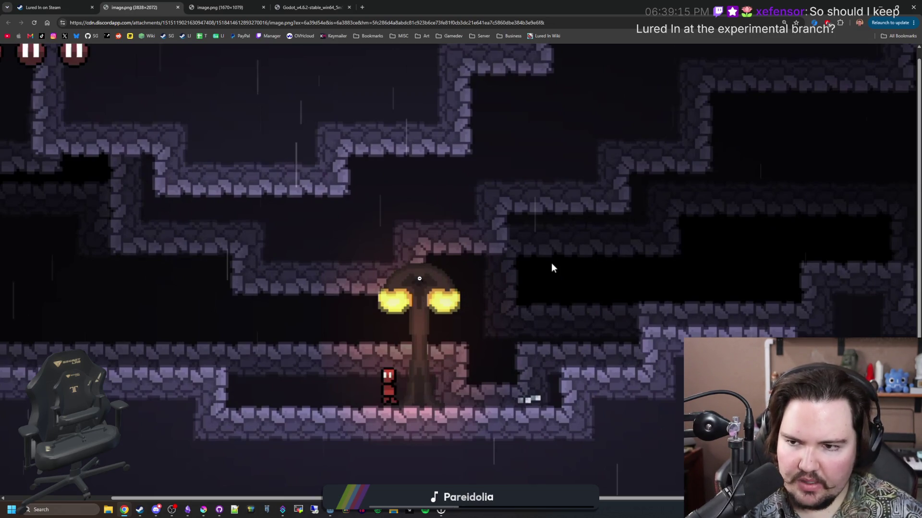
pyautogui.scroll(1, 552, 267)
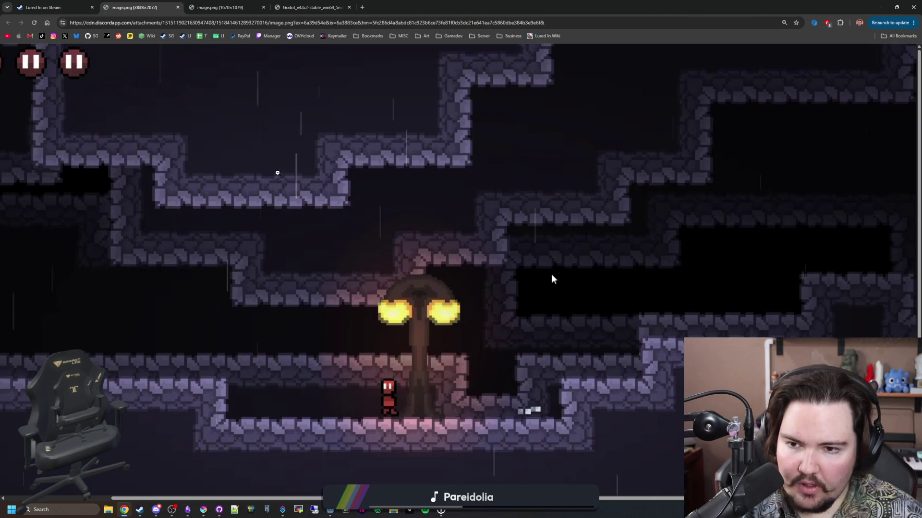
pyautogui.keyDown('ctrl'); pyautogui.scroll(5, 551, 274); pyautogui.keyUp('ctrl')
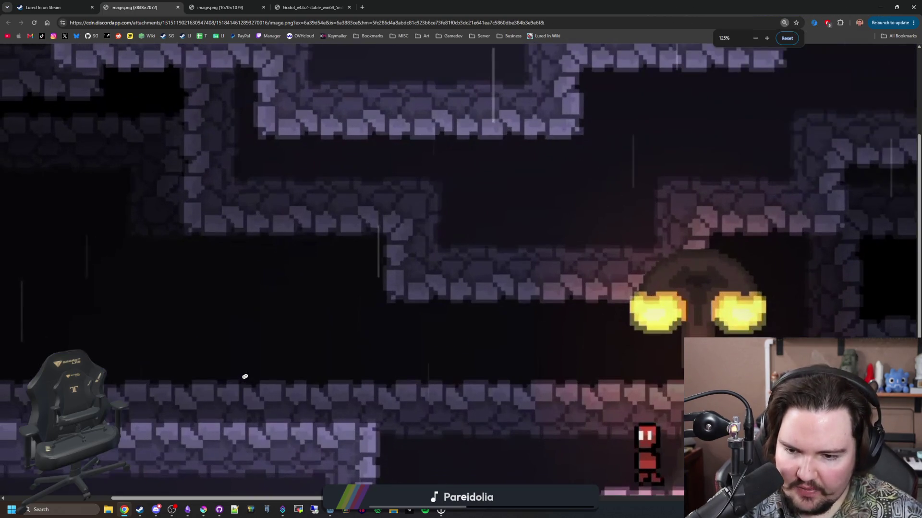
pyautogui.keyDown('ctrl'); pyautogui.scroll(4, 370, 371); pyautogui.keyUp('ctrl')
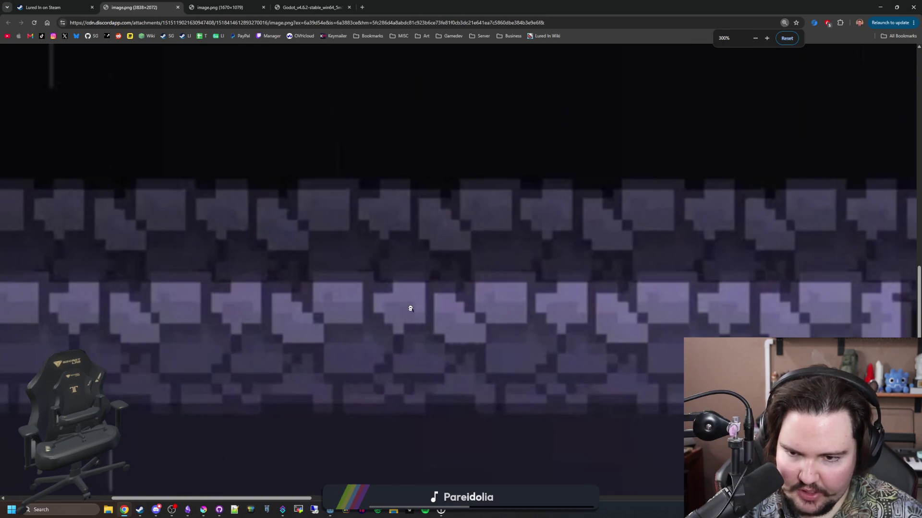
pyautogui.keyDown('ctrl'); pyautogui.scroll(-10, 315, 377); pyautogui.keyUp('ctrl')
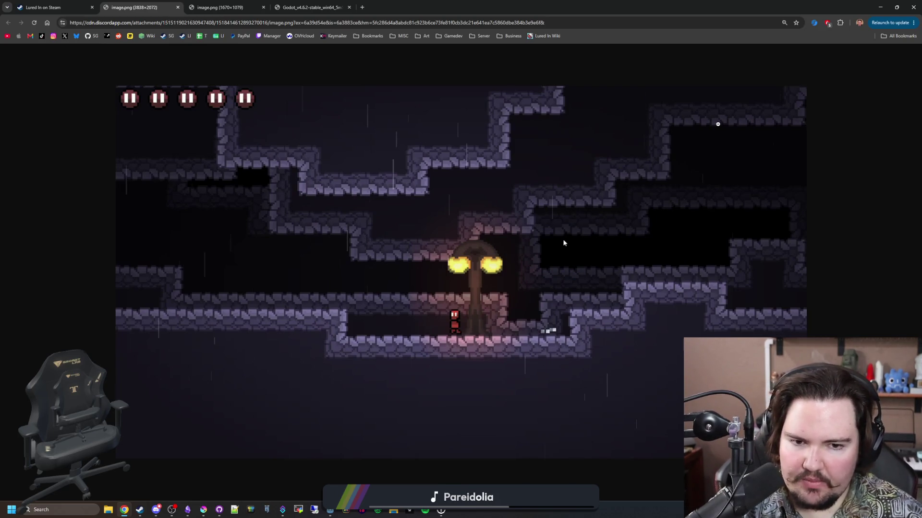
pyautogui.keyDown('ctrl'); pyautogui.scroll(3, 716, 289); pyautogui.keyUp('ctrl')
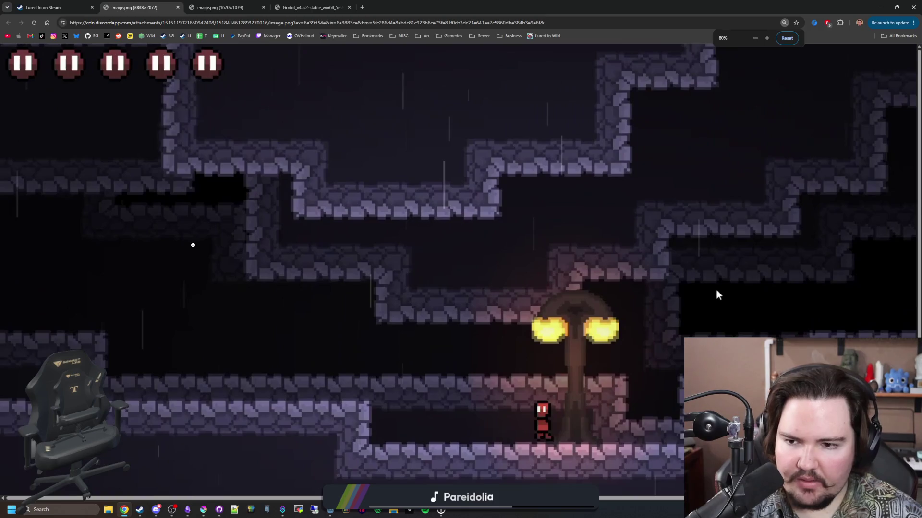
pyautogui.keyDown('ctrl'); pyautogui.scroll(-4, 806, 217); pyautogui.keyUp('ctrl')
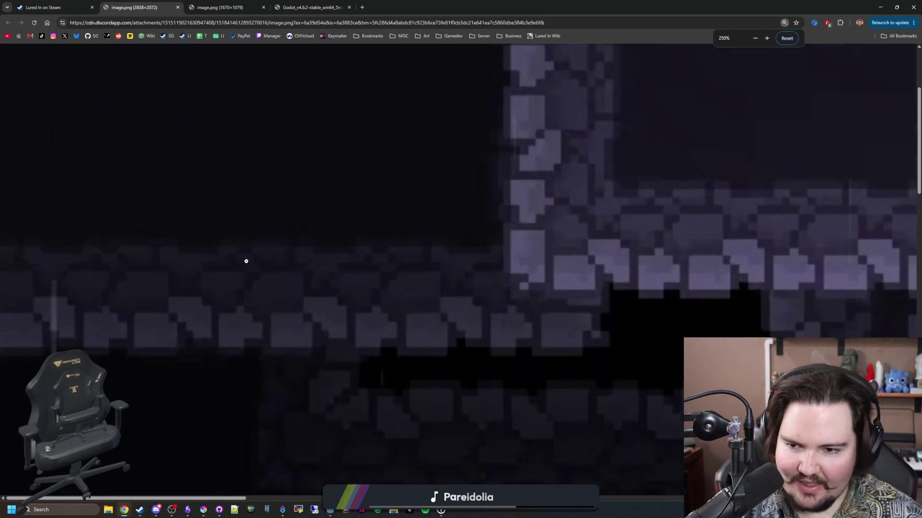
pyautogui.keyDown('ctrl'); pyautogui.scroll(4, 806, 217); pyautogui.keyUp('ctrl')
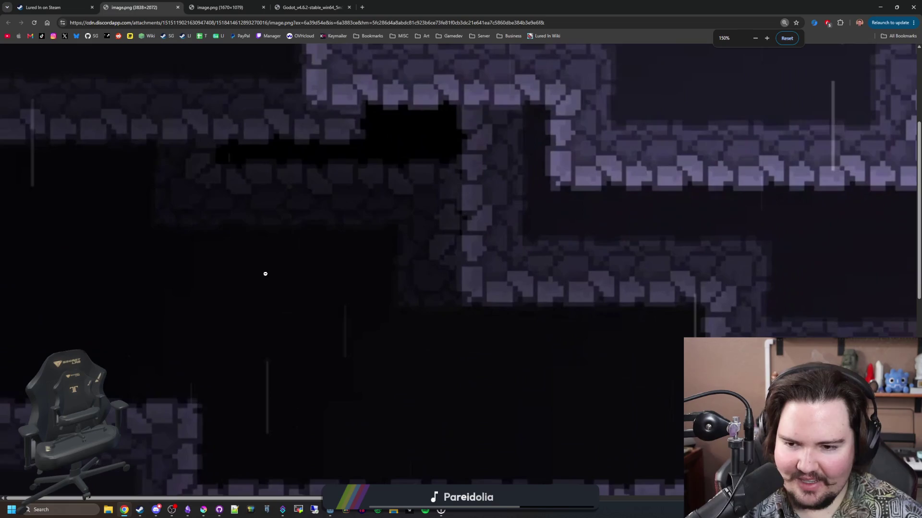
pyautogui.keyDown('ctrl'); pyautogui.scroll(4, 418, 222); pyautogui.keyUp('ctrl')
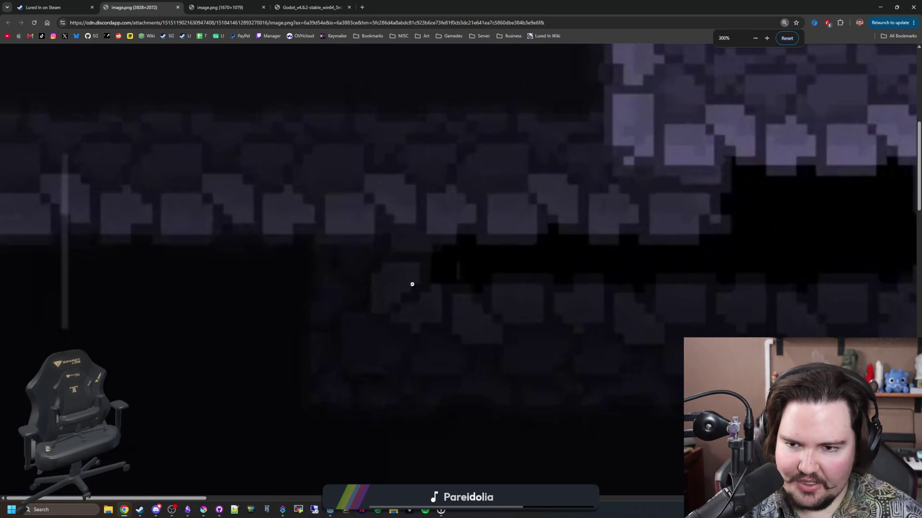
pyautogui.moveTo(176, 492)
pyautogui.mouseDown()
pyautogui.moveTo(302, 489)
pyautogui.moveTo(275, 492)
pyautogui.mouseUp()
pyautogui.keyDown('ctrl'); pyautogui.scroll(-13, 670, 212); pyautogui.keyUp('ctrl')
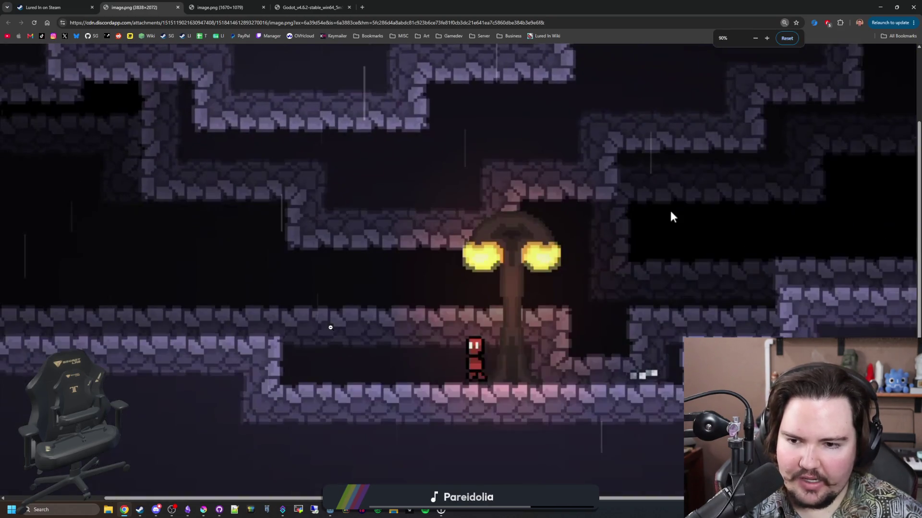
pyautogui.keyDown('ctrl'); pyautogui.scroll(8, 715, 289); pyautogui.keyUp('ctrl')
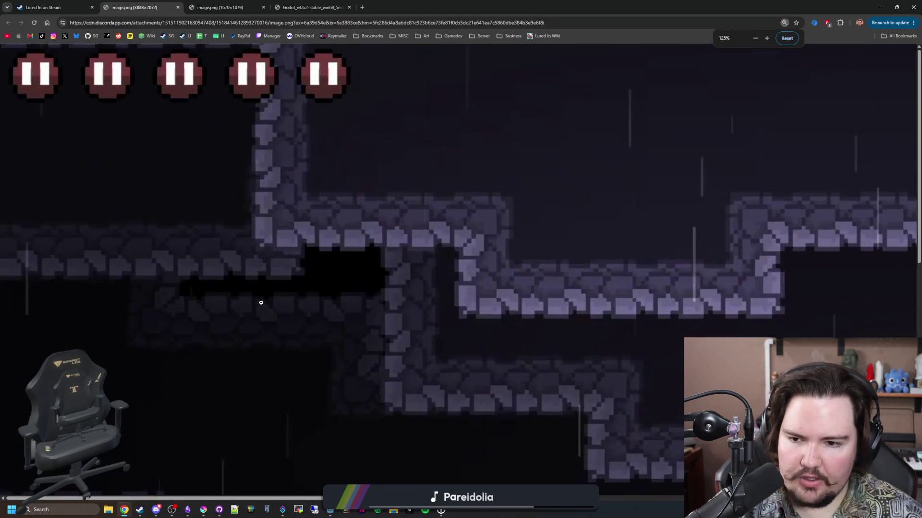
pyautogui.keyDown('ctrl'); pyautogui.scroll(-7, 564, 243); pyautogui.keyUp('ctrl')
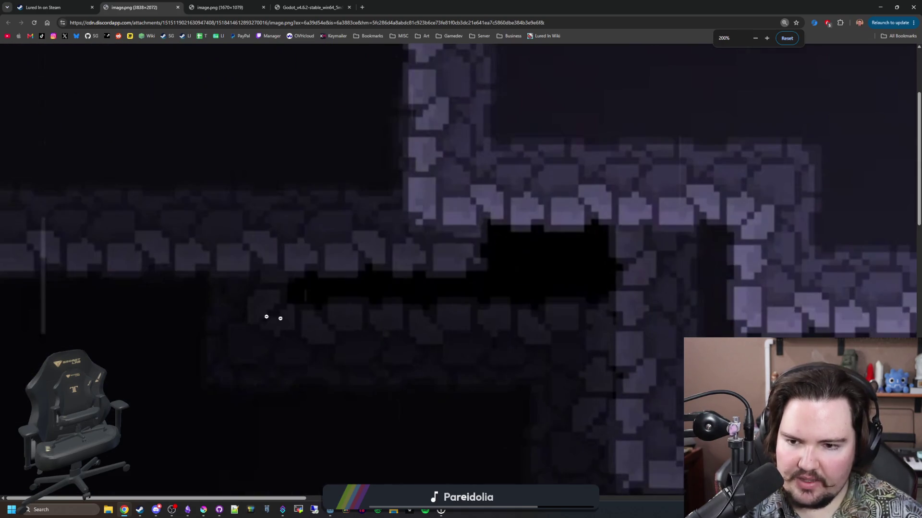
pyautogui.keyDown('ctrl'); pyautogui.scroll(-2, 564, 243); pyautogui.keyUp('ctrl')
pyautogui.keyDown('ctrl'); pyautogui.scroll(3, 597, 253); pyautogui.keyUp('ctrl')
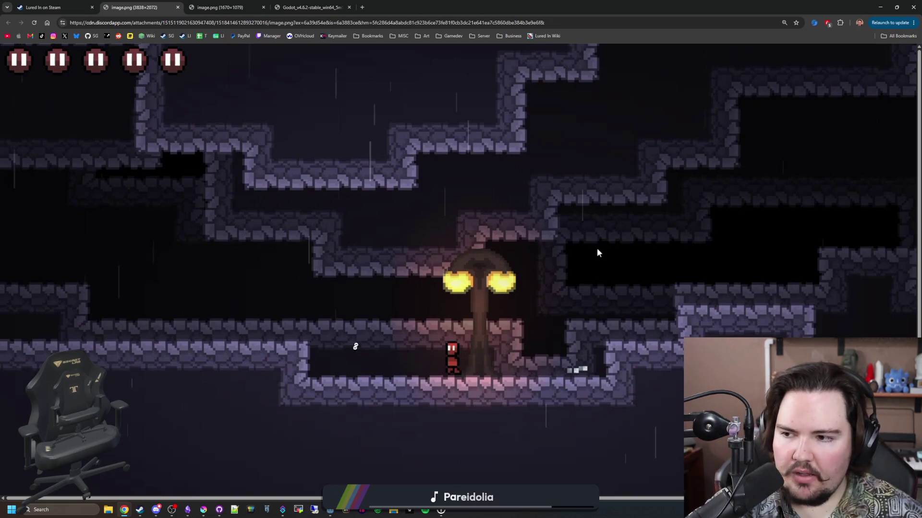
pyautogui.scroll(4, 597, 248)
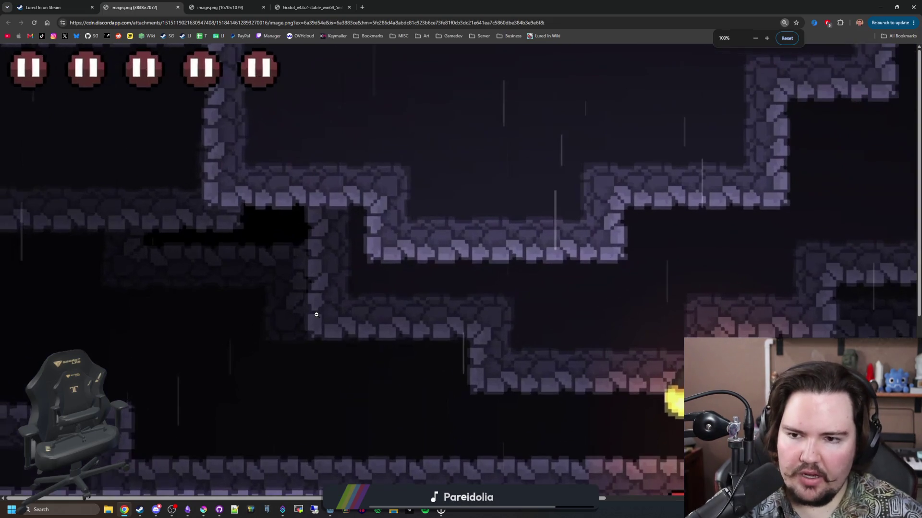
pyautogui.scroll(-4, 597, 251)
pyautogui.scroll(7, 219, 273)
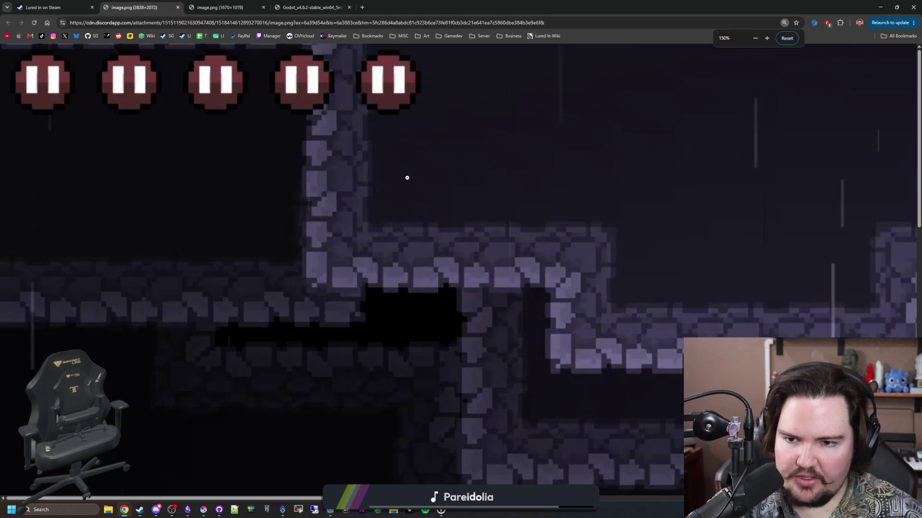
pyautogui.scroll(2, 447, 246)
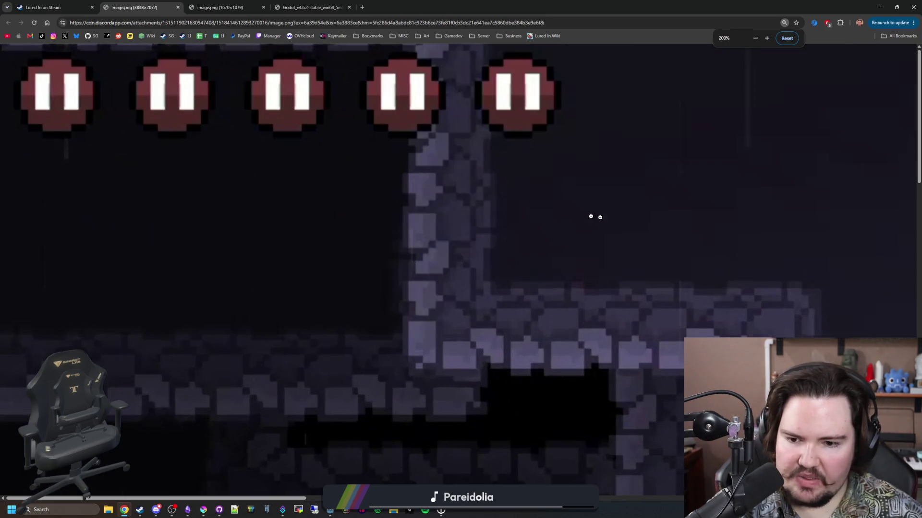
pyautogui.scroll(-10, 554, 210)
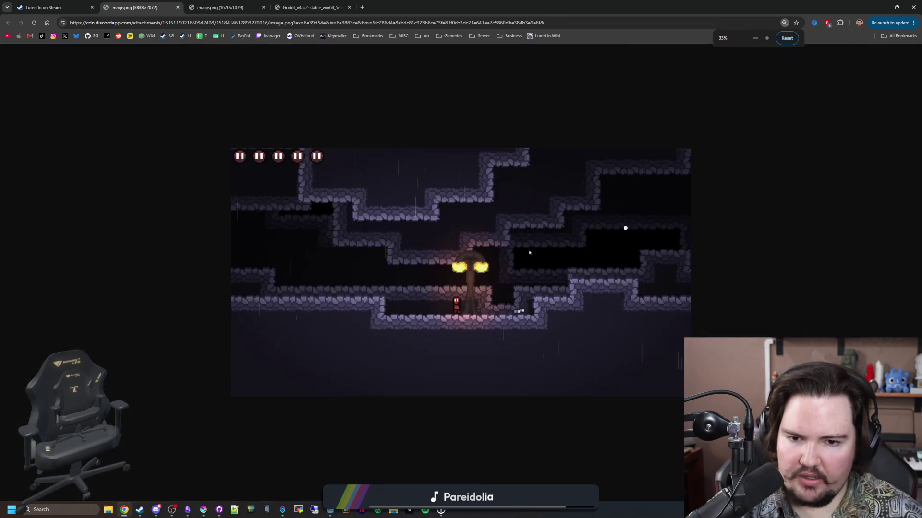
pyautogui.scroll(1, 461, 269)
# - Switch to the lava level screenshot and scroll around the image
pyautogui.hotkey('ctrl', 'Tab')
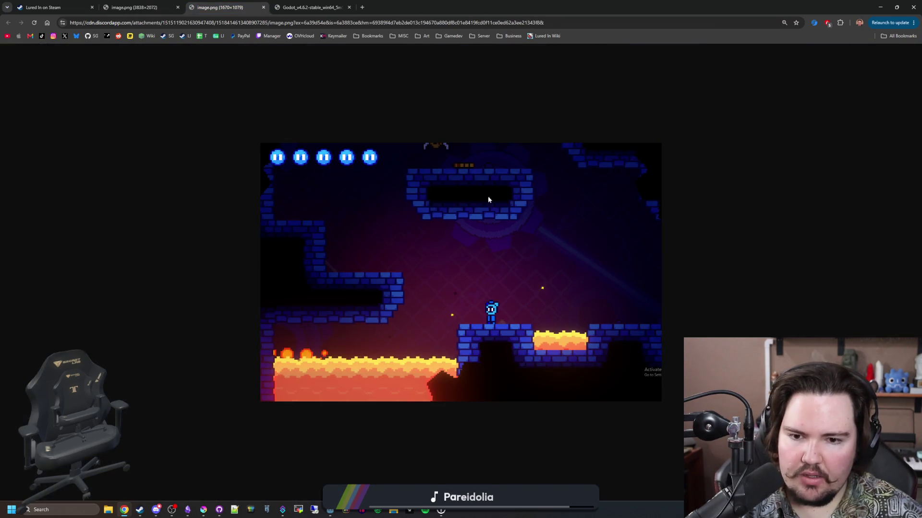
pyautogui.scroll(10, 543, 252)
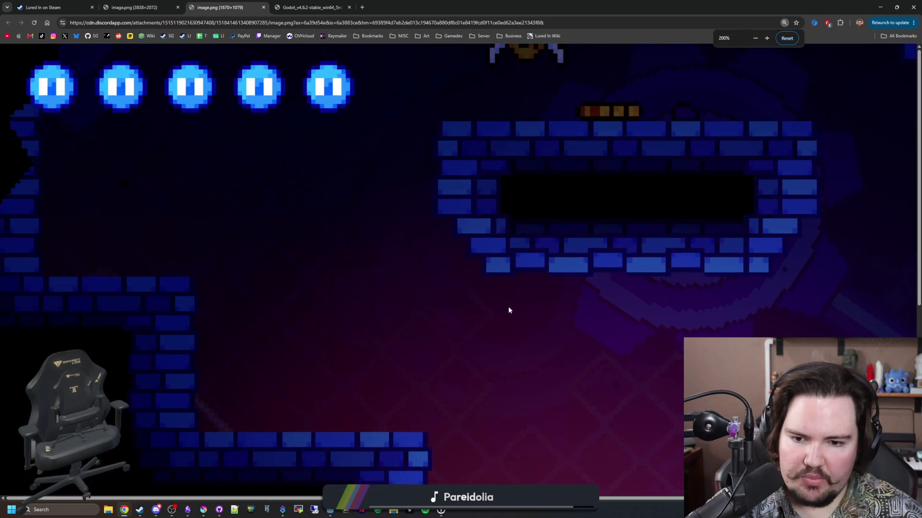
pyautogui.scroll(-3, 509, 311)
pyautogui.hscroll(6, 433, 214)
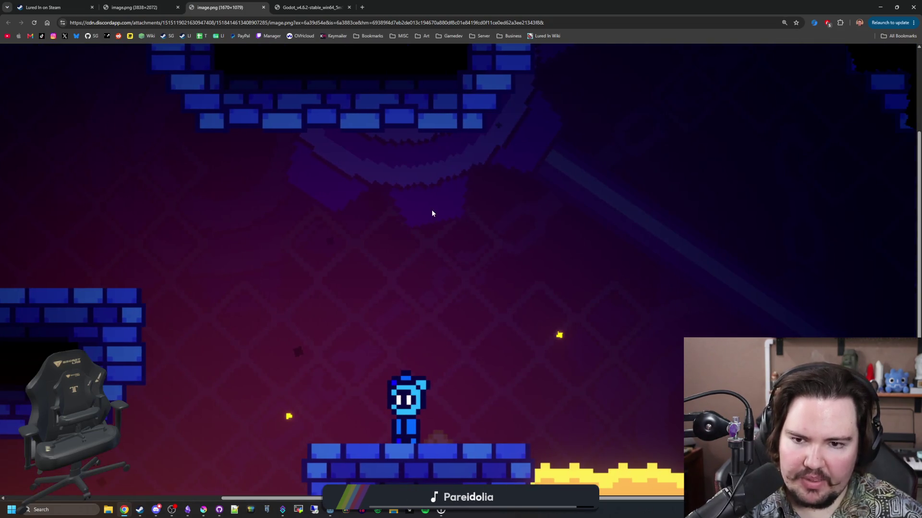
pyautogui.scroll(-3, 441, 432)
pyautogui.scroll(6, 576, 288)
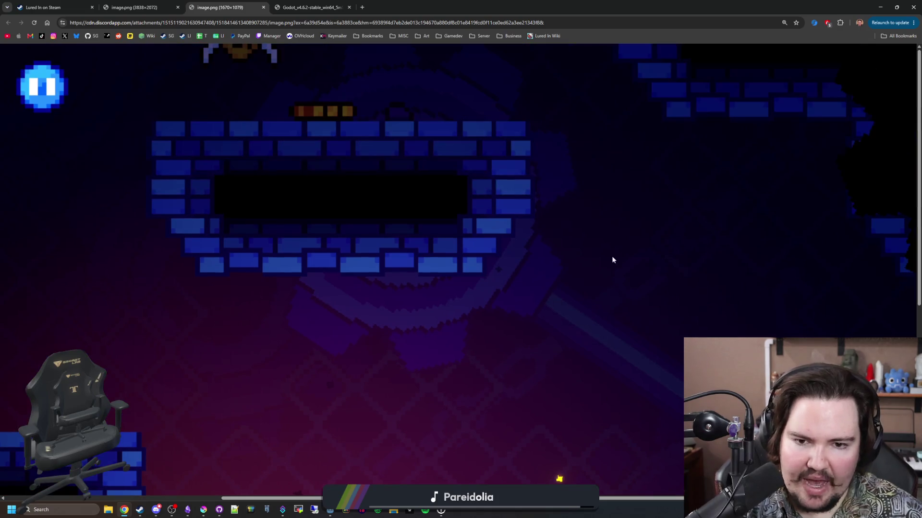
pyautogui.scroll(-4, 288, 297)
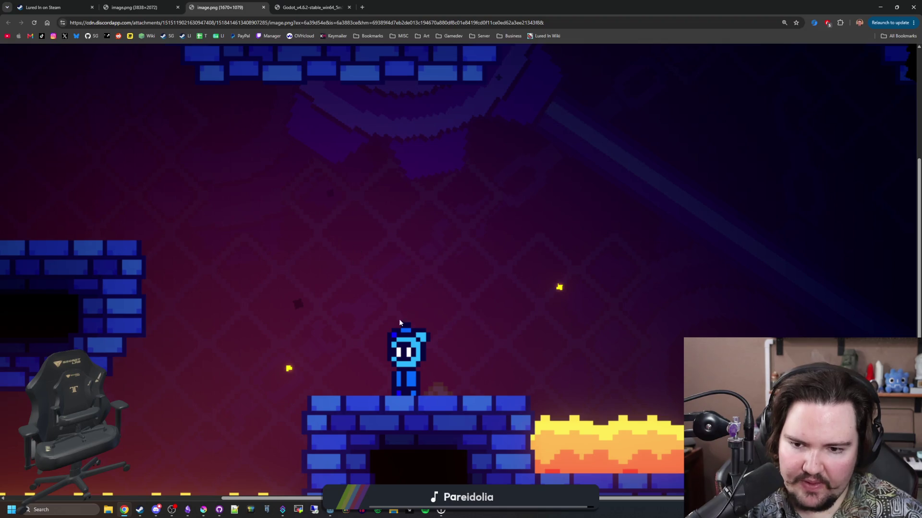
pyautogui.scroll(-1, 651, 310)
pyautogui.scroll(-2, 650, 311)
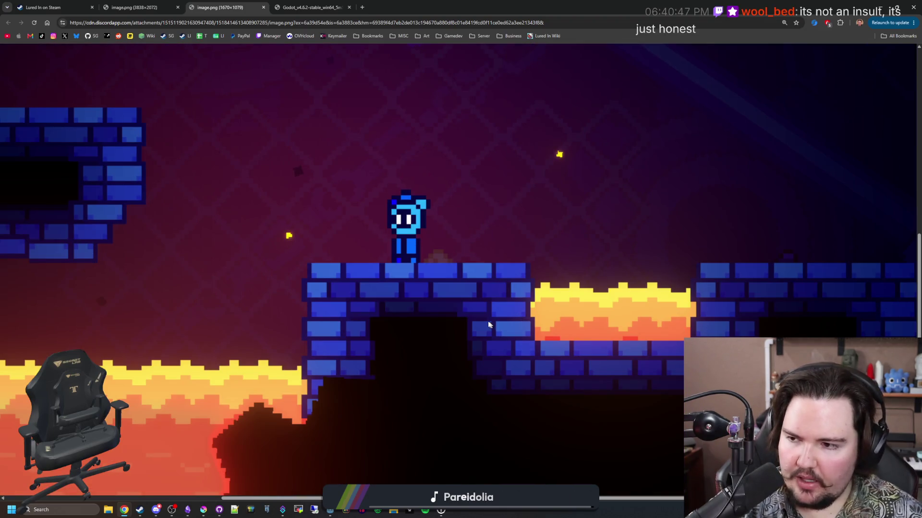
pyautogui.scroll(1, 432, 322)
pyautogui.keyDown('ctrl'); pyautogui.scroll(-4, 404, 320); pyautogui.keyUp('ctrl')
pyautogui.keyDown('ctrl'); pyautogui.scroll(4, 395, 344); pyautogui.keyUp('ctrl')
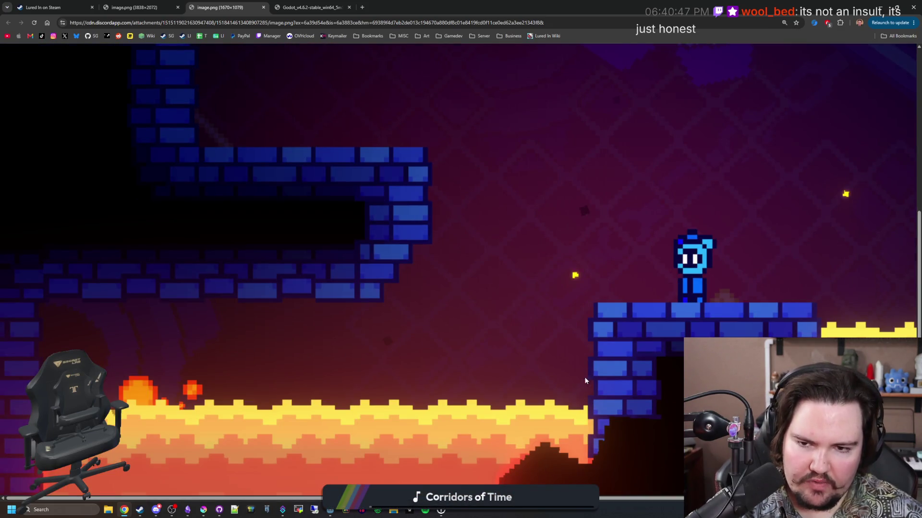
pyautogui.keyDown('ctrl'); pyautogui.scroll(-6, 397, 406); pyautogui.keyUp('ctrl')
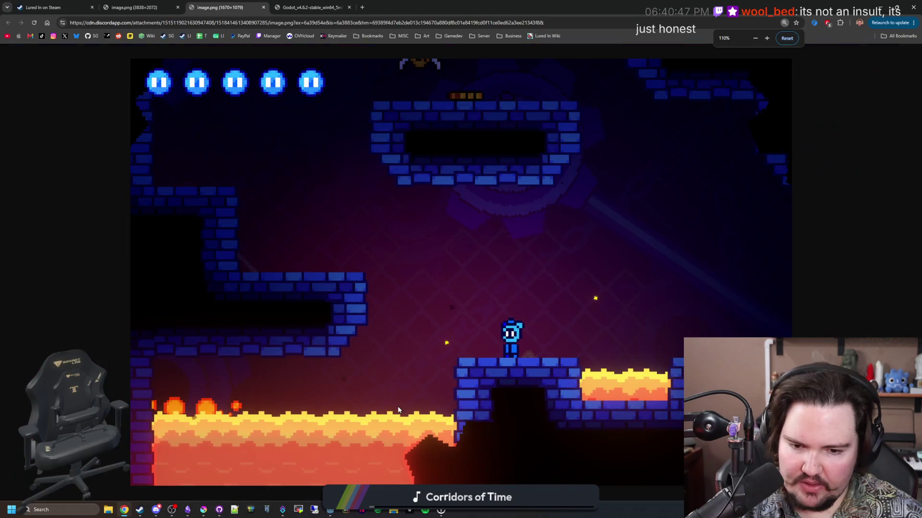
pyautogui.keyDown('ctrl'); pyautogui.scroll(6, 488, 298); pyautogui.keyUp('ctrl')
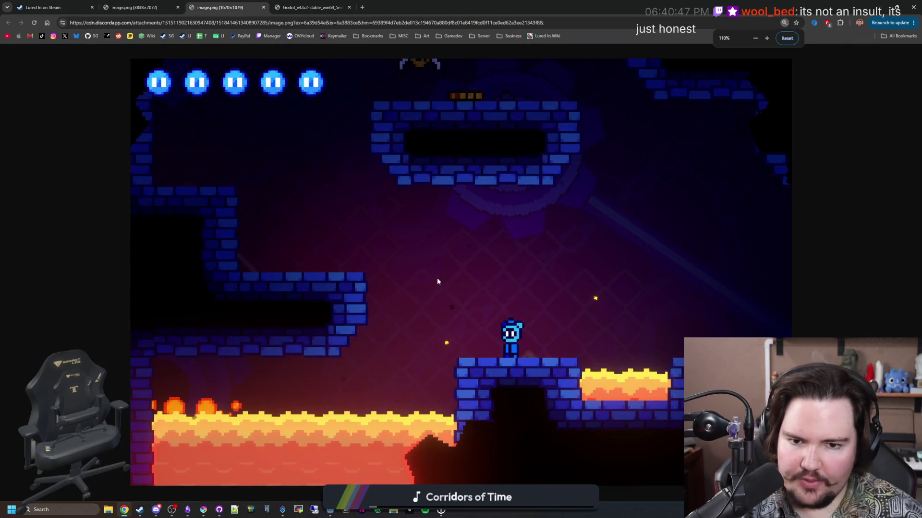
pyautogui.keyDown('ctrl'); pyautogui.scroll(-2, 576, 331); pyautogui.keyUp('ctrl')
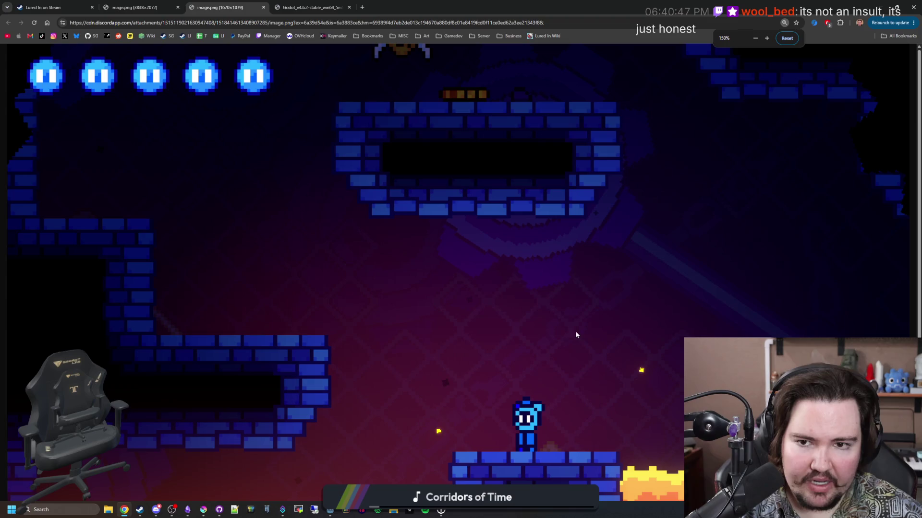
pyautogui.keyDown('ctrl'); pyautogui.scroll(2, 523, 381); pyautogui.keyUp('ctrl')
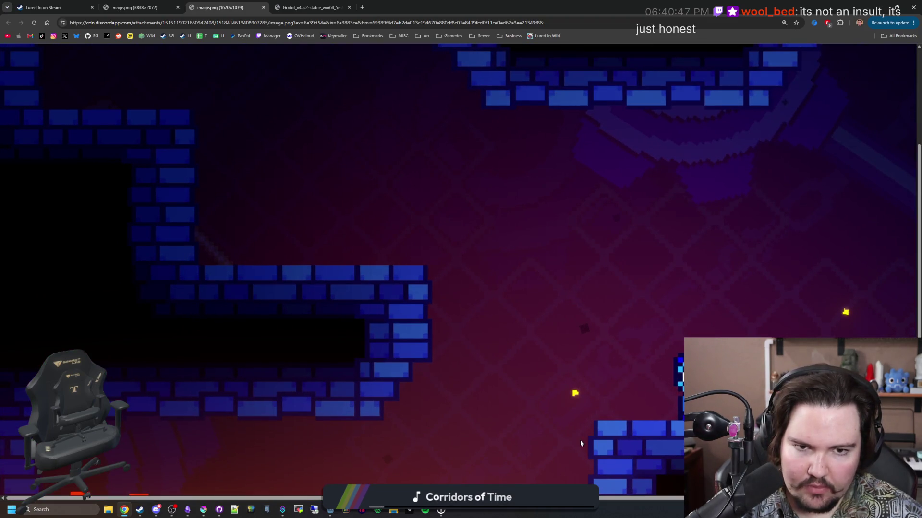
pyautogui.keyDown('ctrl'); pyautogui.scroll(3, 585, 446); pyautogui.keyUp('ctrl')
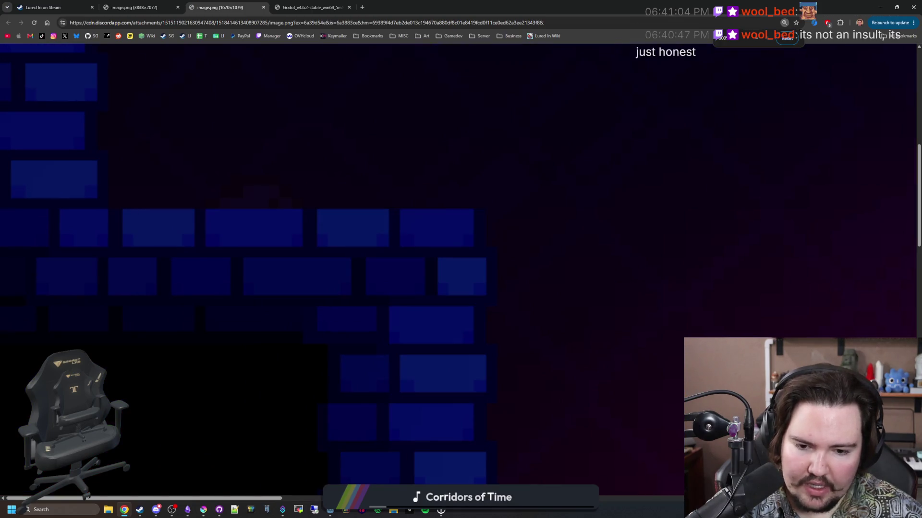
# - Pan further across the lava screenshot, then bring up the Godot_v4.6.2 blue city screenshot tab
pyautogui.hscroll(5, 551, 475)
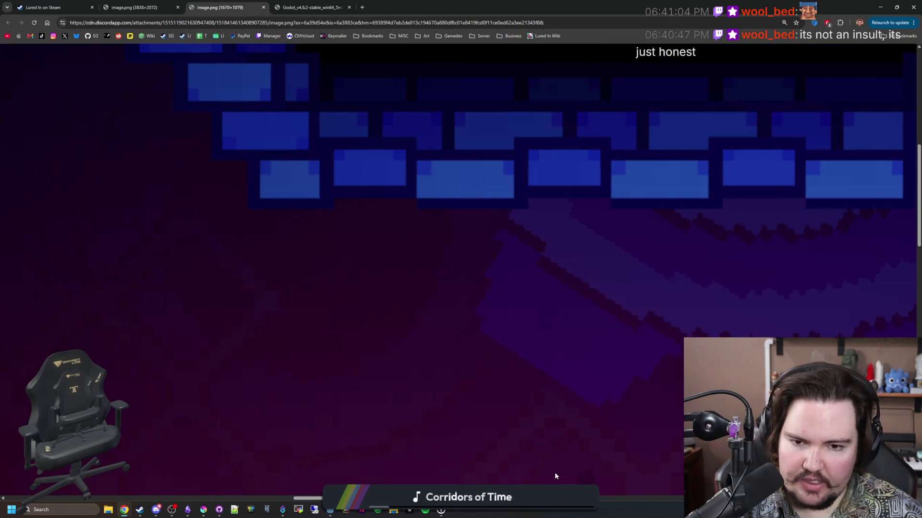
pyautogui.hscroll(5, 519, 347)
pyautogui.scroll(-5, 519, 348)
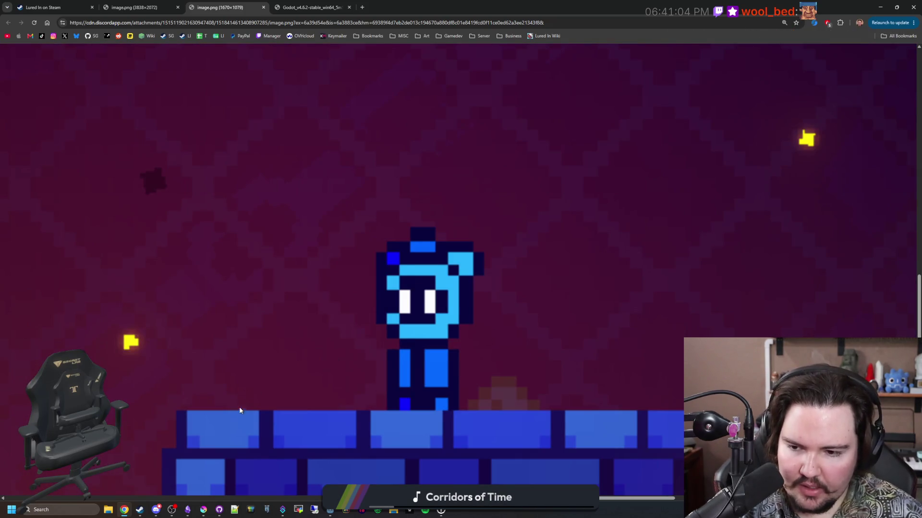
pyautogui.scroll(-1, 231, 394)
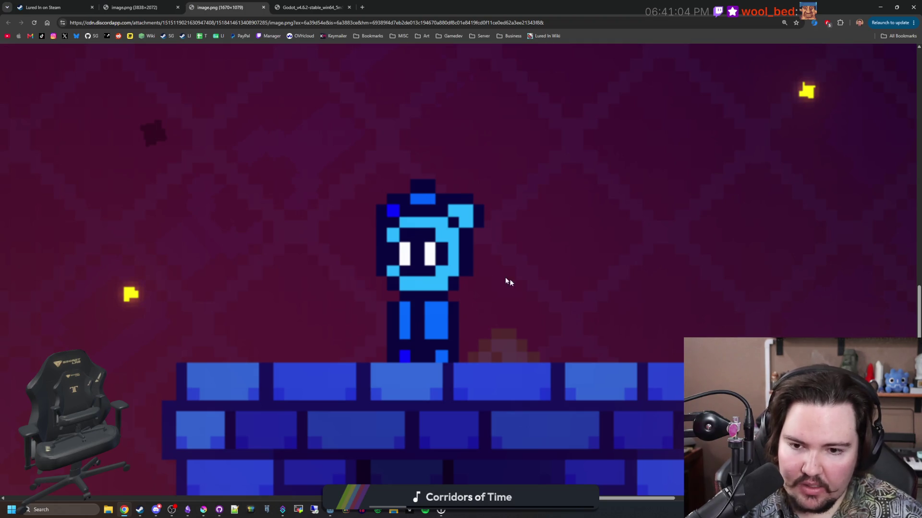
pyautogui.scroll(15, 542, 296)
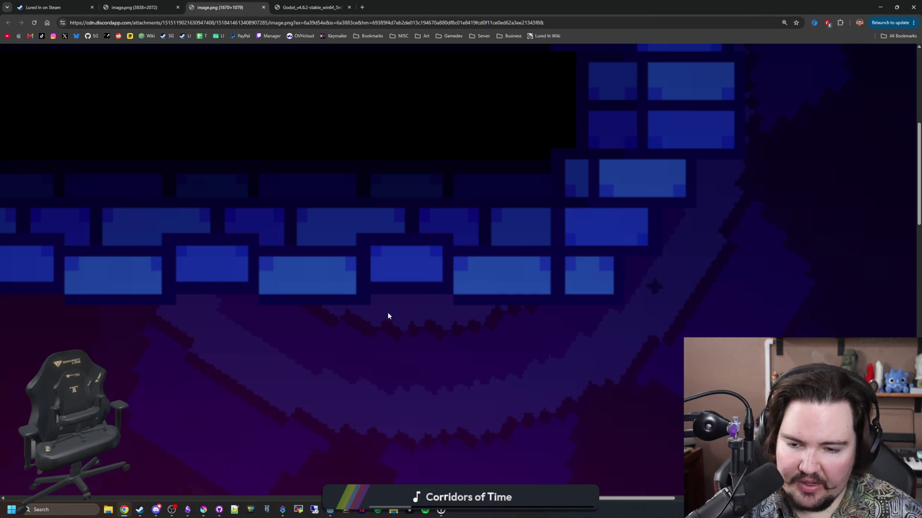
pyautogui.scroll(-5, 387, 312)
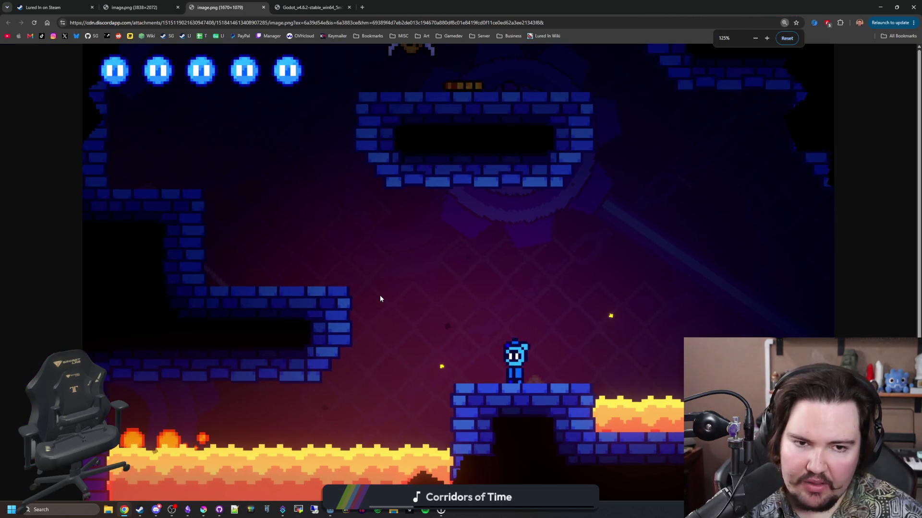
pyautogui.scroll(3, 765, 178)
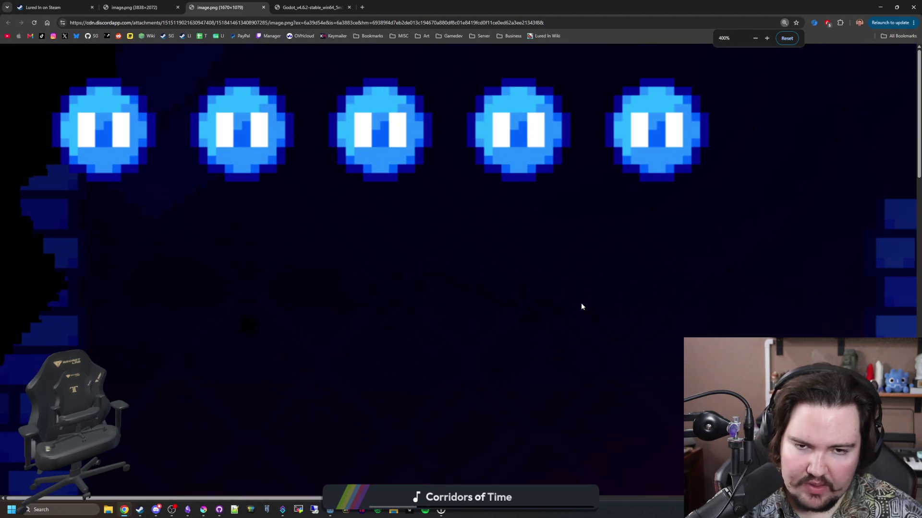
pyautogui.scroll(3, 580, 304)
pyautogui.moveTo(274, 496); pyautogui.dragTo(800, 486)
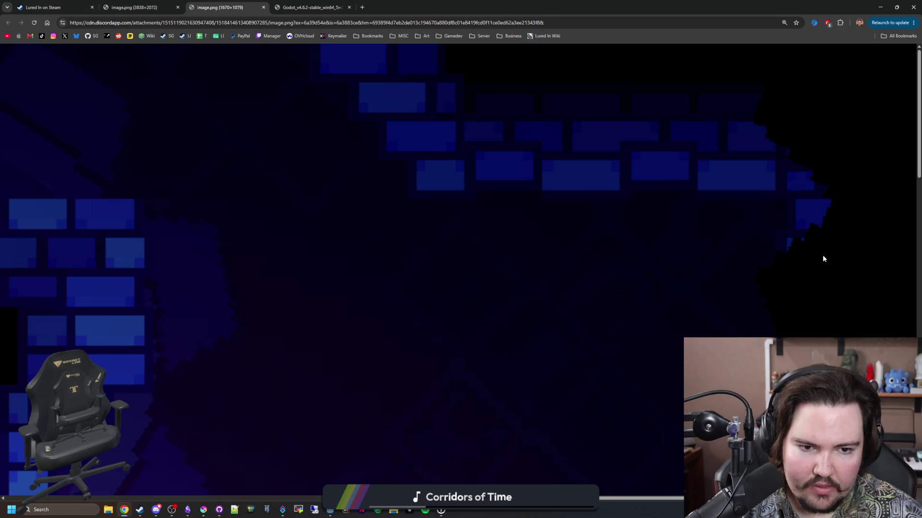
pyautogui.keyDown('ctrl'); pyautogui.scroll(-9, 745, 297); pyautogui.keyUp('ctrl')
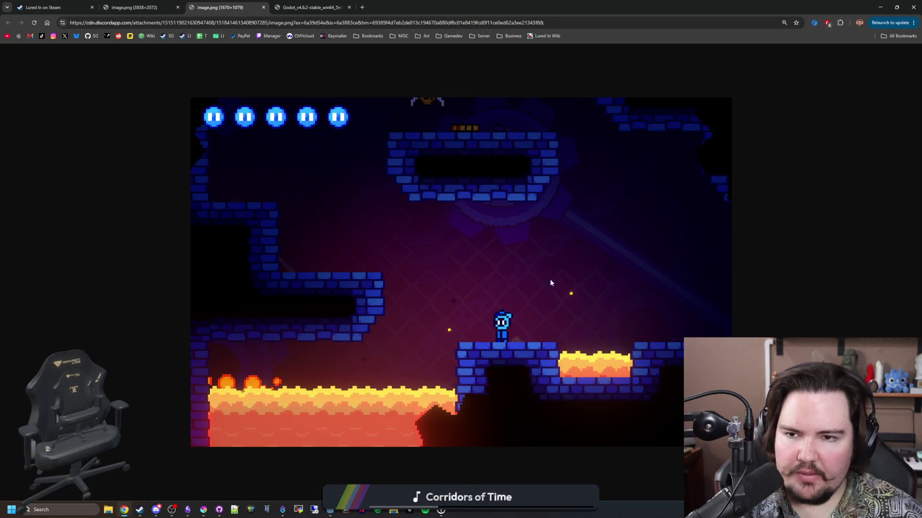
pyautogui.click(312, 7)
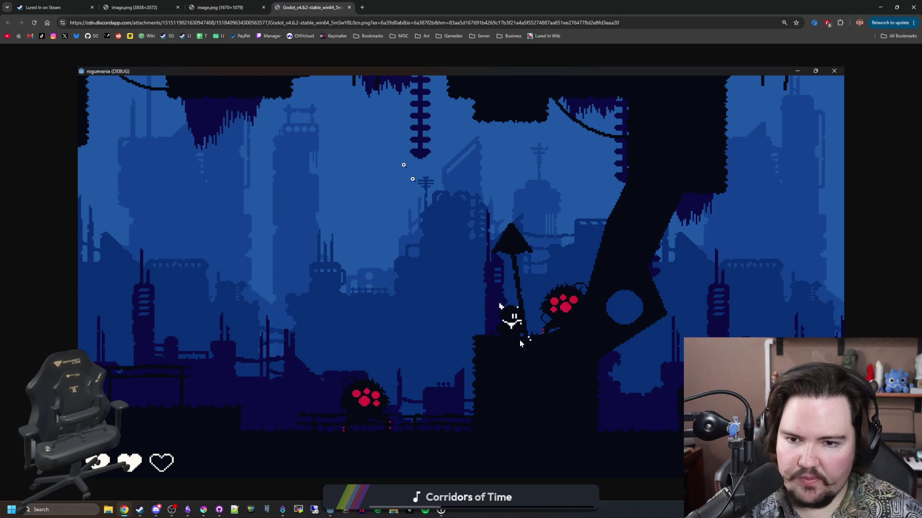
# - Scroll over the Godot blue city level screenshot
pyautogui.scroll(-2, 520, 340)
pyautogui.scroll(2, 509, 328)
pyautogui.scroll(-1, 520, 340)
pyautogui.scroll(-1, 513, 332)
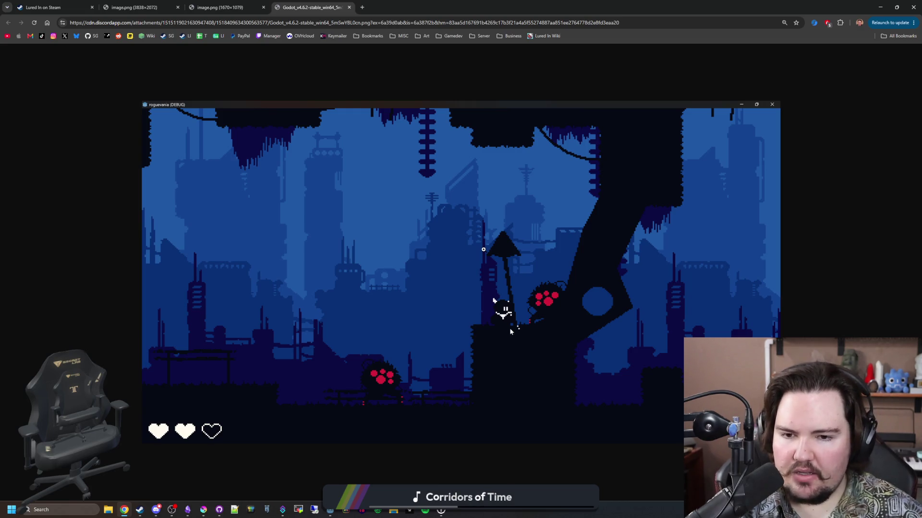
# - Return to the image.png (1670×1079) lava screenshot, zoom around, and shrink it to fit with Ctrl+-
pyautogui.hotkey('ctrl', 'shift', 'Tab')
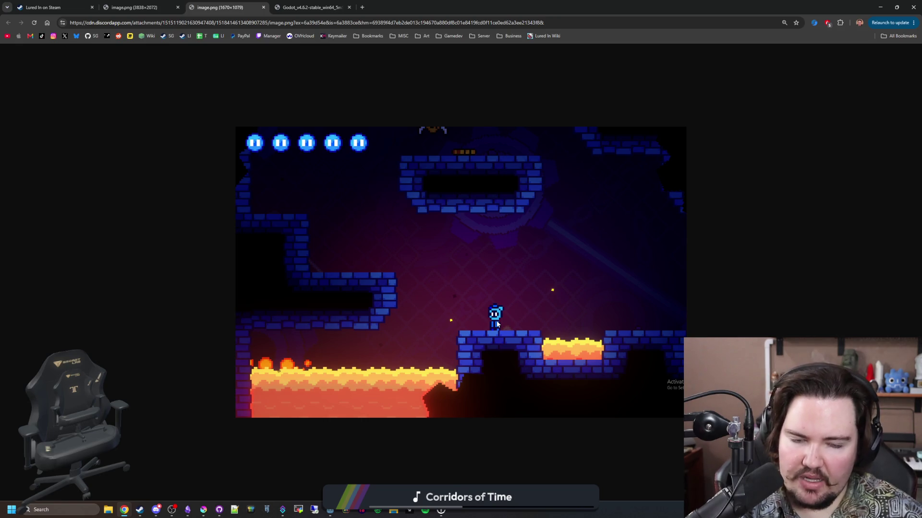
pyautogui.scroll(6, 551, 374)
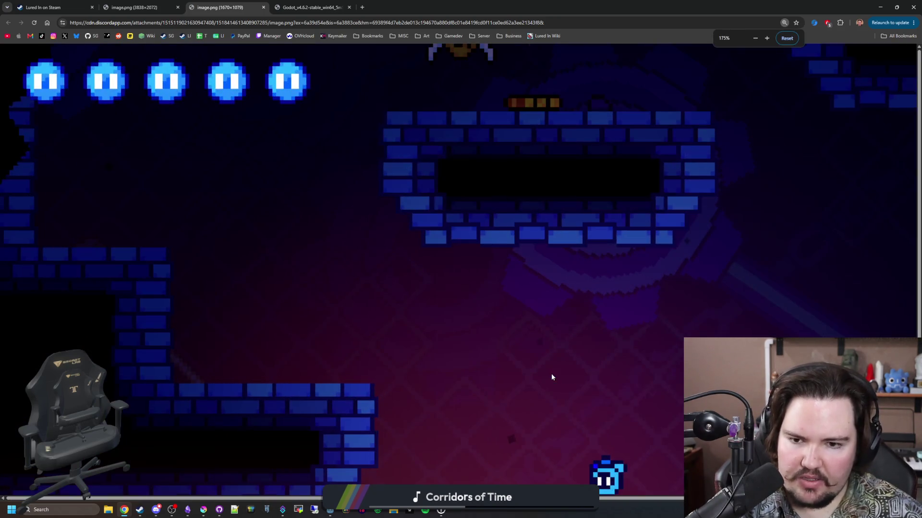
pyautogui.scroll(-7, 410, 334)
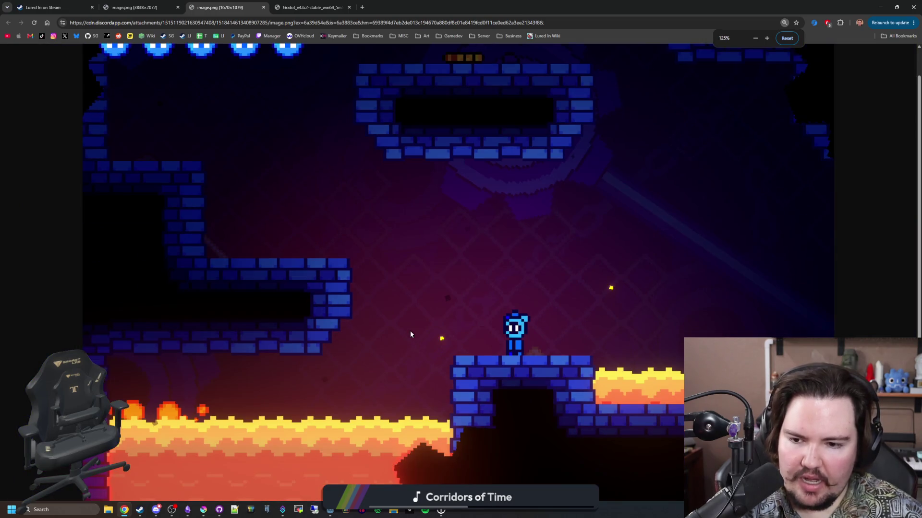
pyautogui.scroll(1, 410, 335)
pyautogui.scroll(-1, 411, 335)
pyautogui.scroll(1, 410, 335)
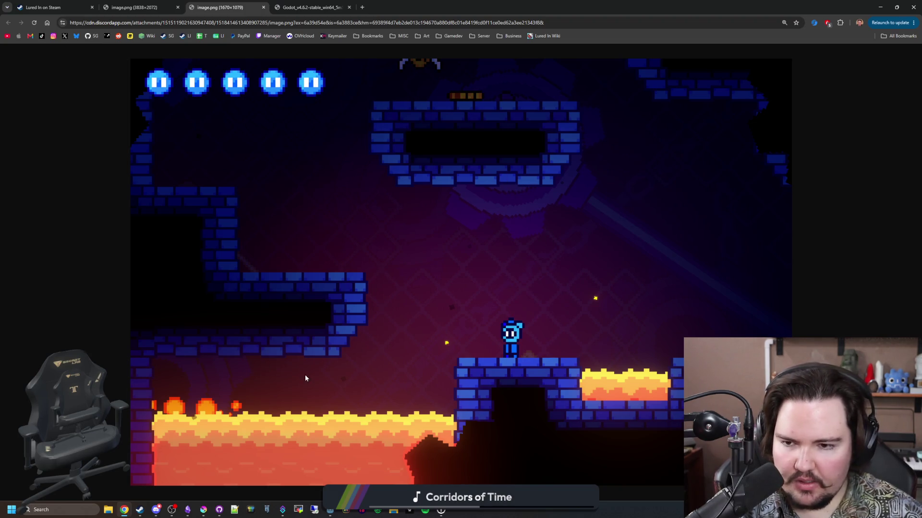
pyautogui.hotkey('ctrl', '-')
pyautogui.hotkey('ctrl', '-')
pyautogui.hotkey('ctrl', '-')
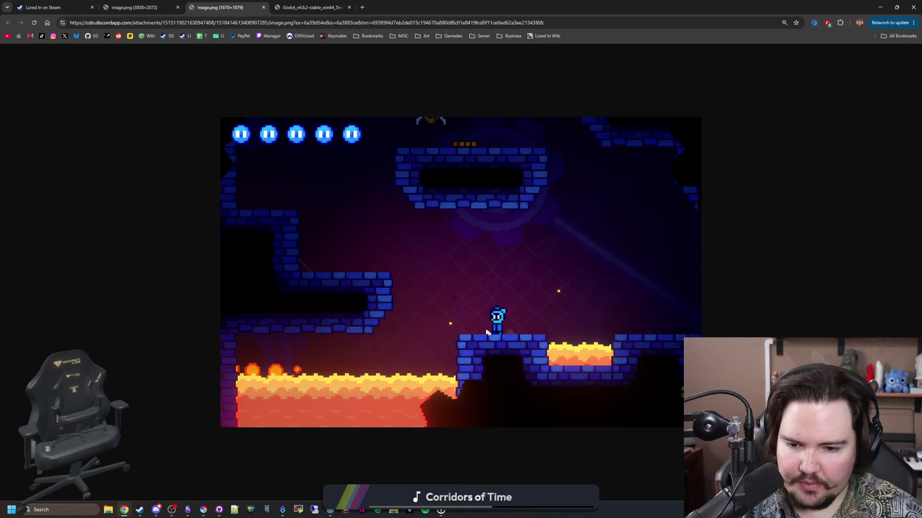
# - Close the extra screenshot tabs and then the Chrome window
pyautogui.click(179, 10)
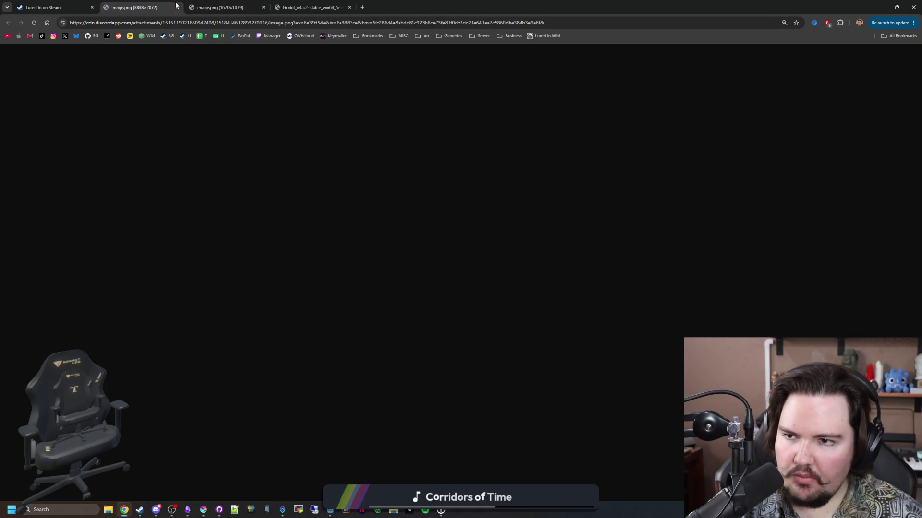
pyautogui.click(178, 7)
pyautogui.click(178, 8)
pyautogui.click(178, 7)
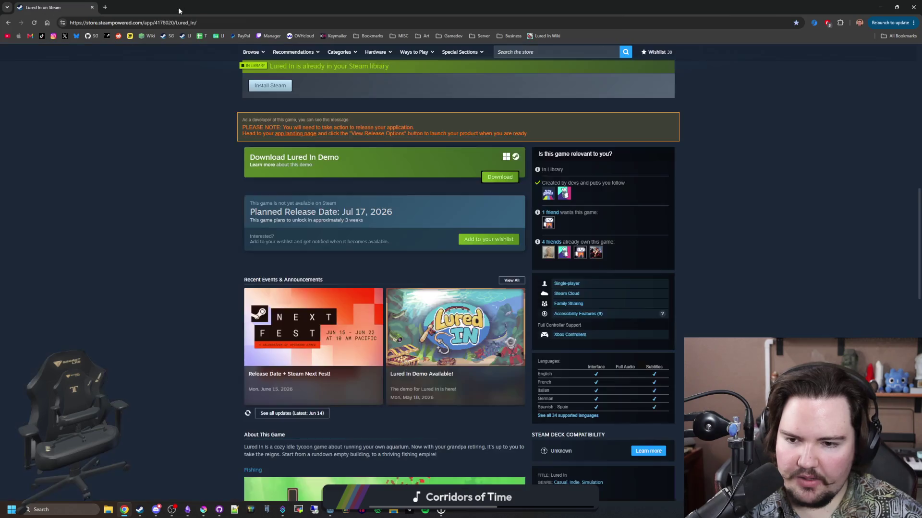
pyautogui.click(92, 7)
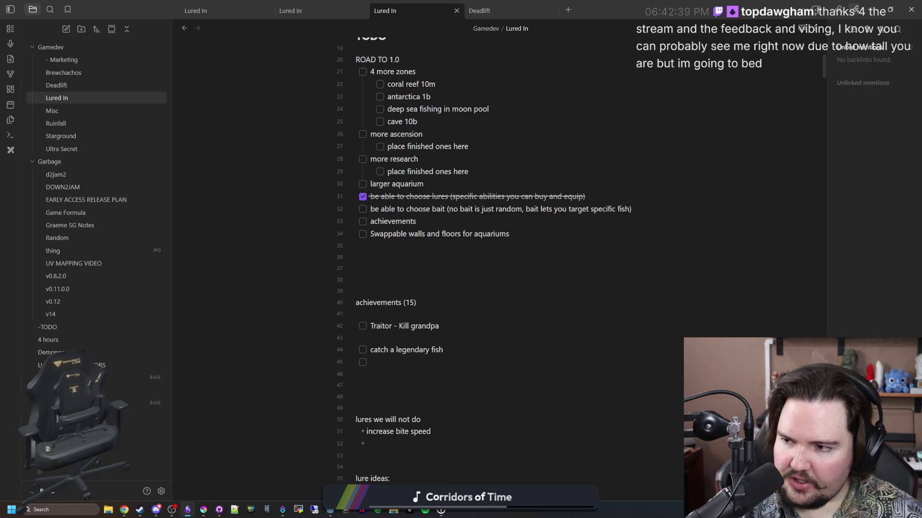
# - Search the Steam library for 'lure' and select Lured In
pyautogui.click(140, 510)
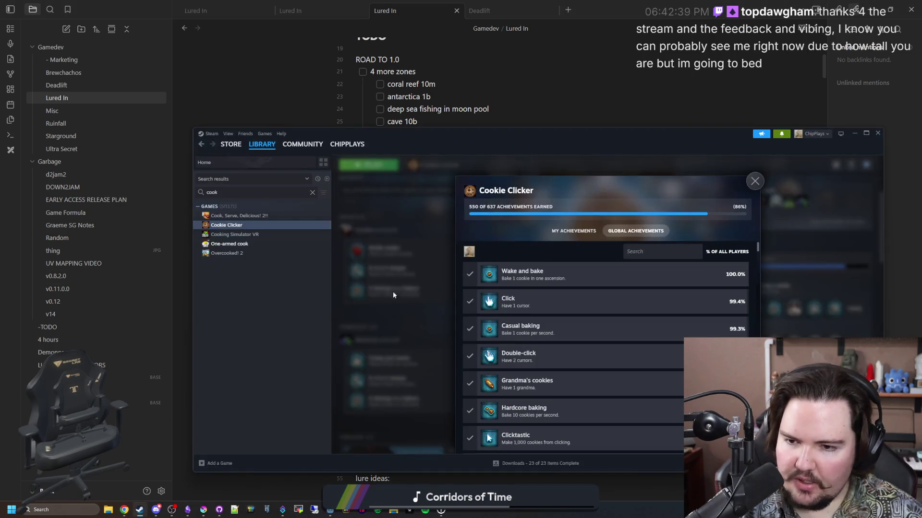
pyautogui.click(312, 192)
pyautogui.write('lure')
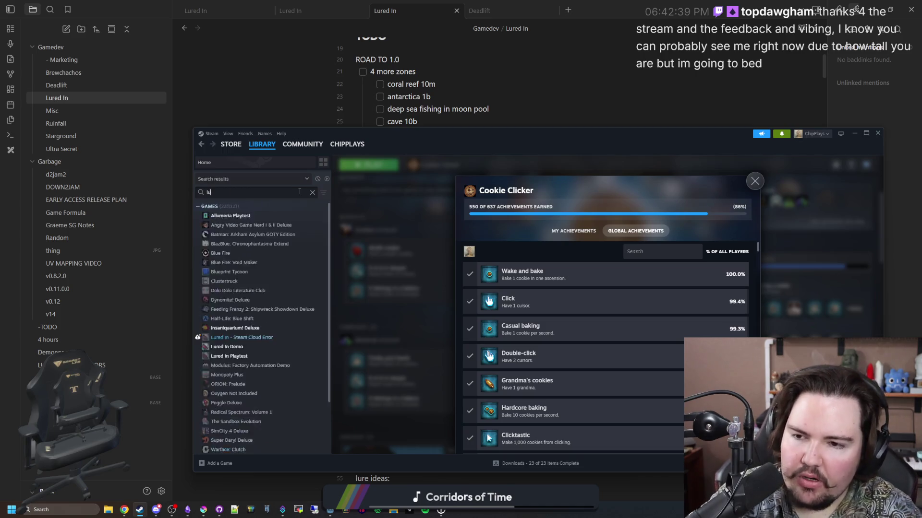
pyautogui.click(283, 214)
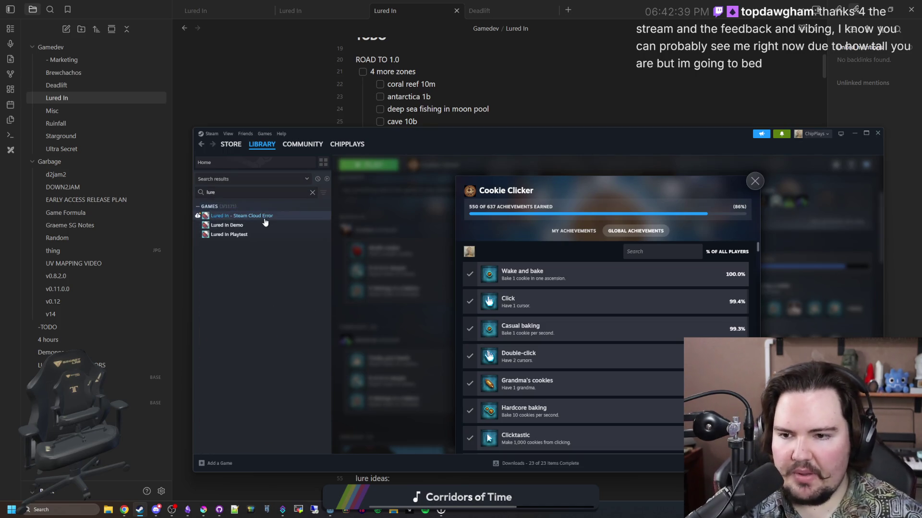
# - Review Lured In's Properties, ending on Game Versions & Betas, then close them and minimize Steam
pyautogui.rightClick(255, 219)
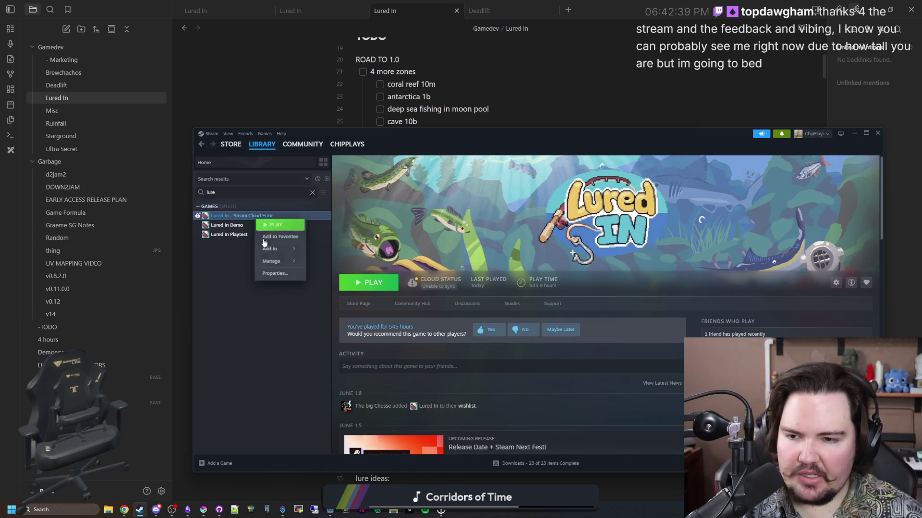
pyautogui.click(277, 273)
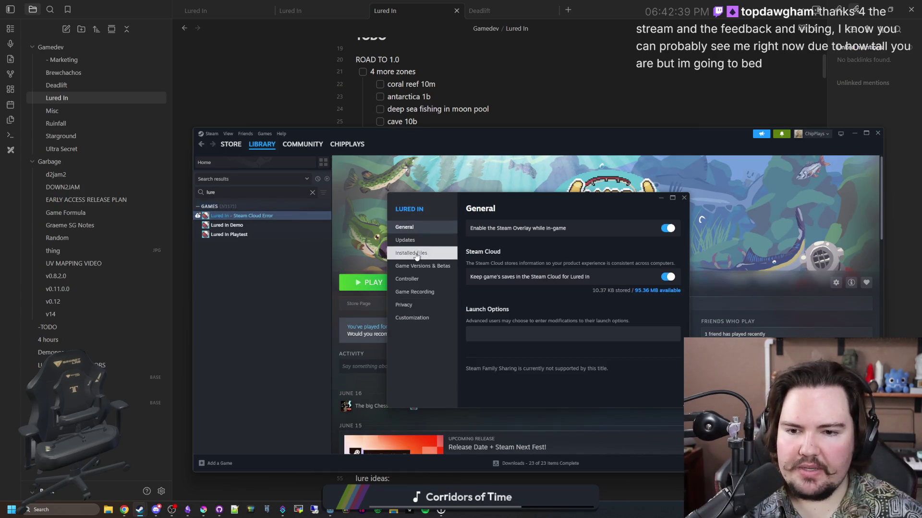
pyautogui.click(414, 255)
pyautogui.click(437, 241)
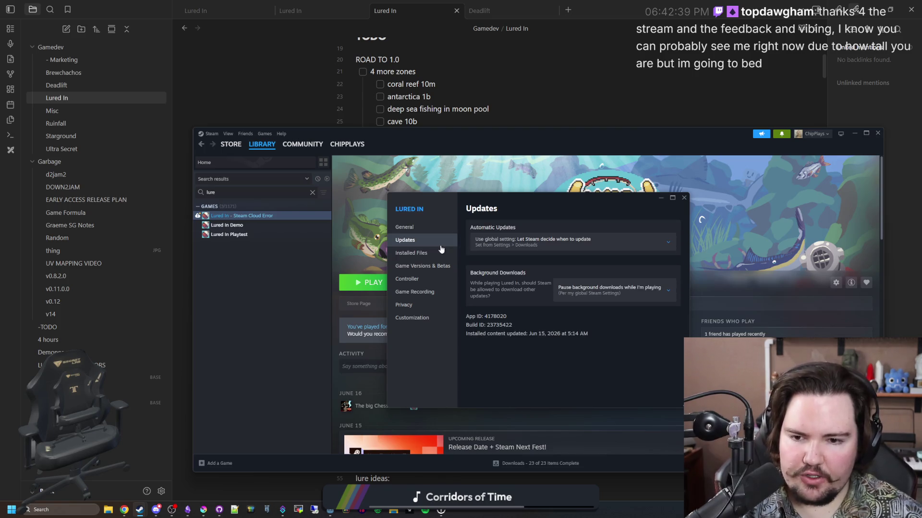
pyautogui.click(432, 267)
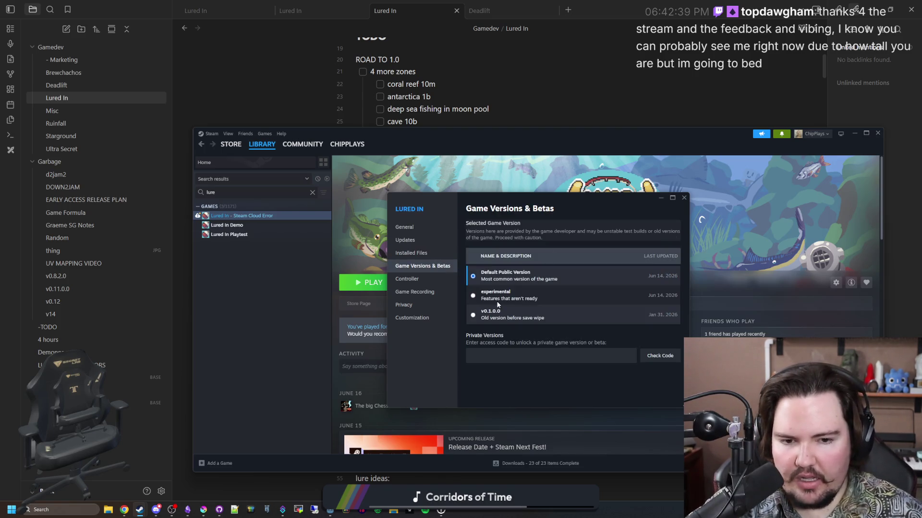
pyautogui.click(685, 198)
pyautogui.click(854, 133)
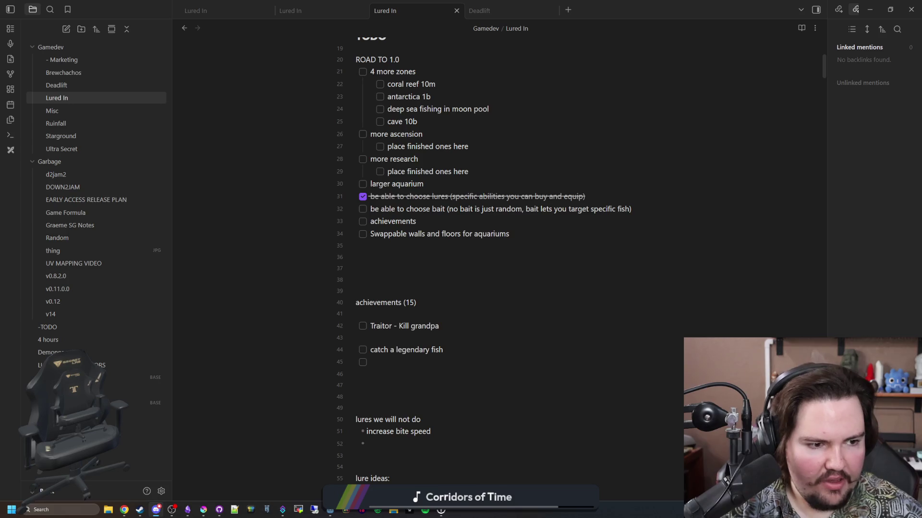
pyautogui.click(611, 165)
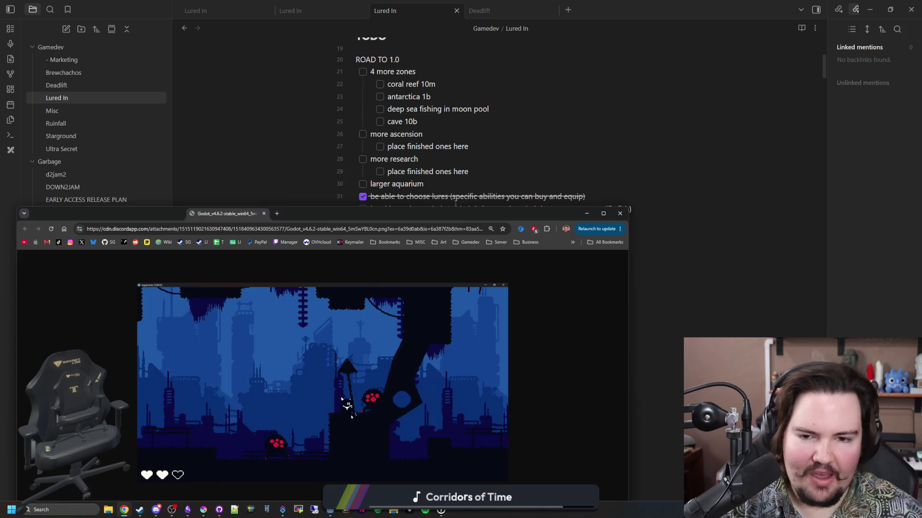
pyautogui.doubleClick(480, 209)
pyautogui.keyDown('ctrl'); pyautogui.scroll(5, 492, 252); pyautogui.keyUp('ctrl')
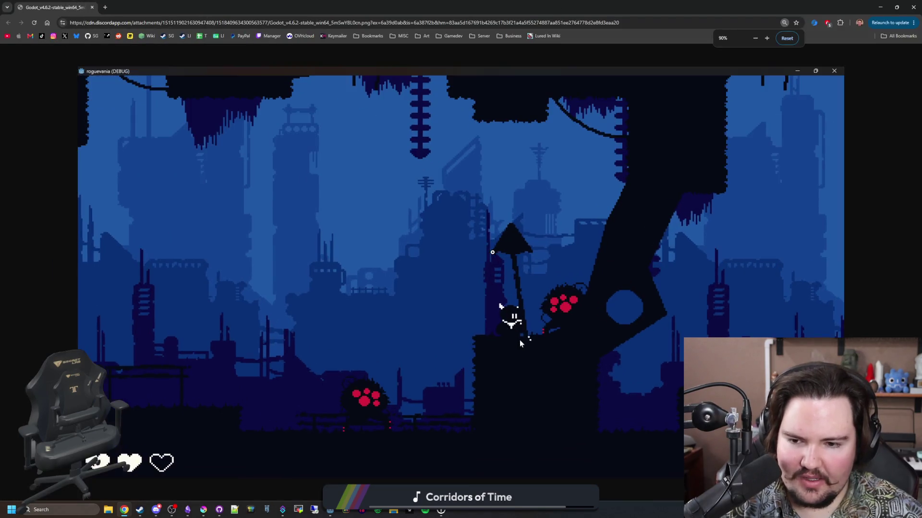
pyautogui.keyDown('ctrl'); pyautogui.scroll(-6, 492, 252); pyautogui.keyUp('ctrl')
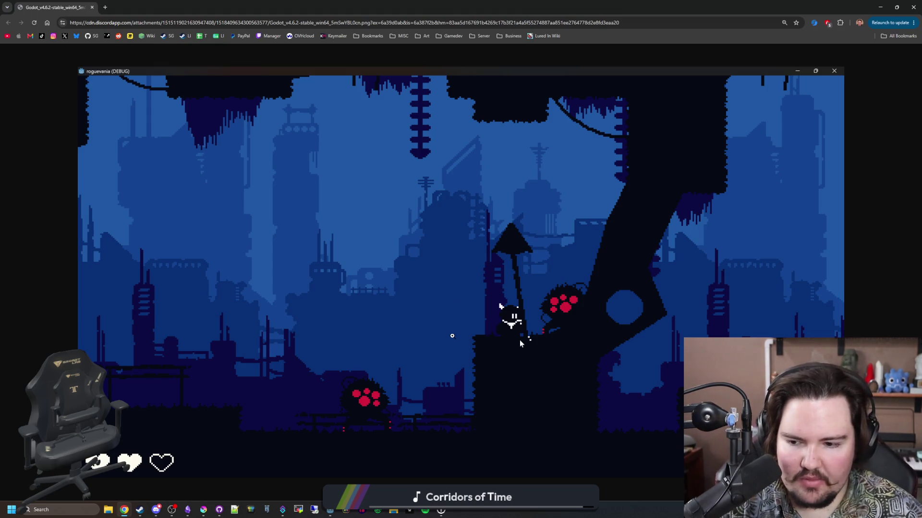
pyautogui.hotkey('alt', 'Tab')
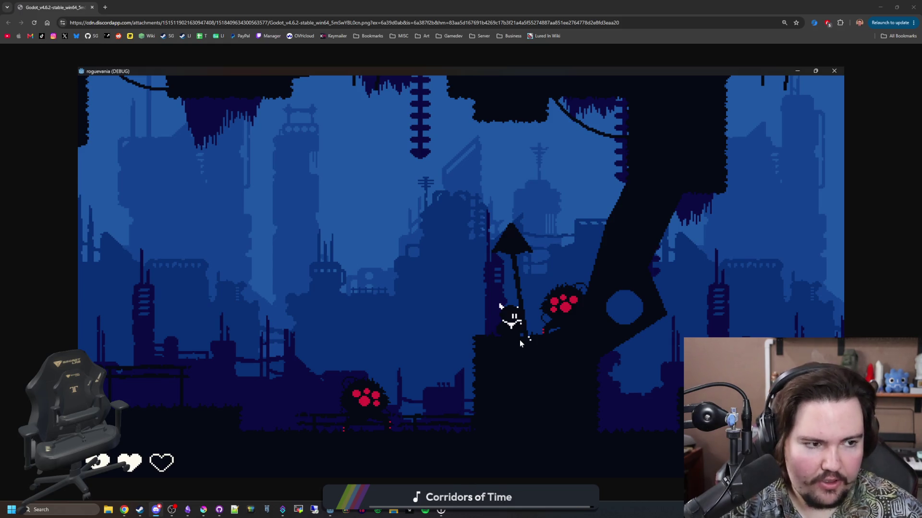
pyautogui.click(401, 291)
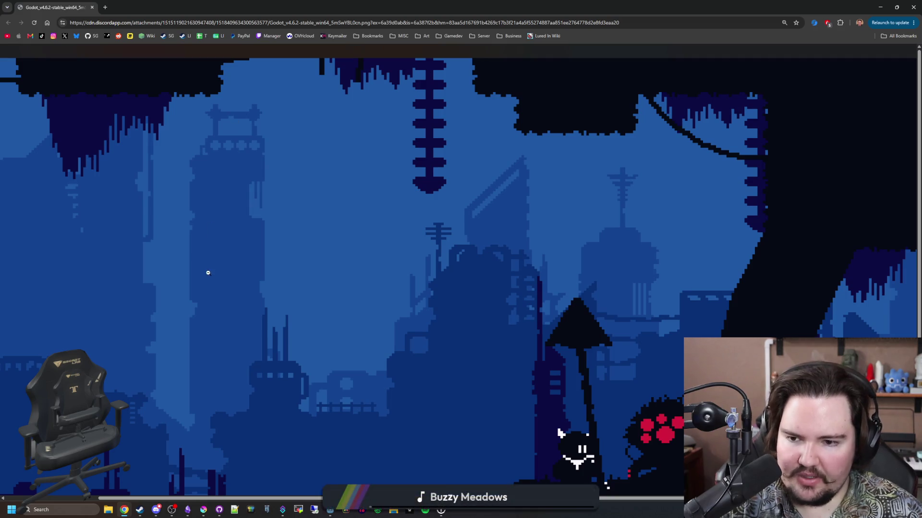
pyautogui.click(513, 212)
pyautogui.hotkey('ctrl', '-')
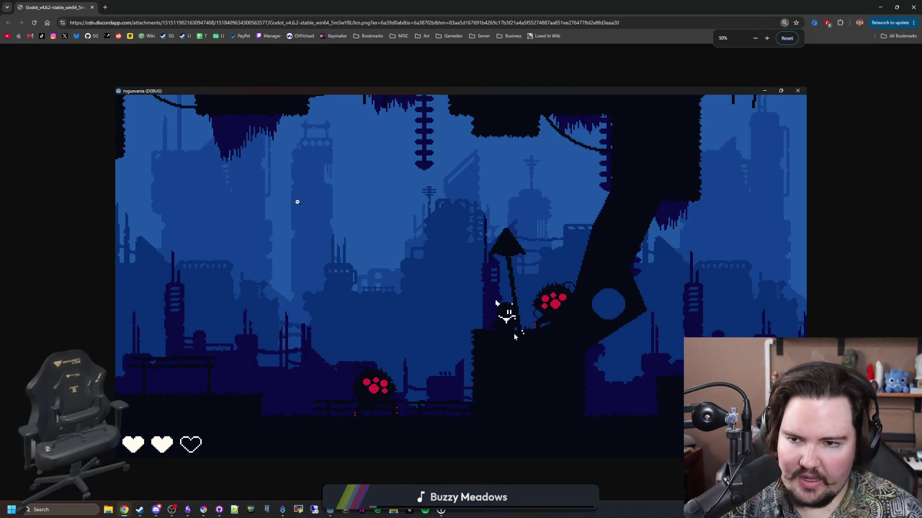
pyautogui.hotkey('ctrl', '-')
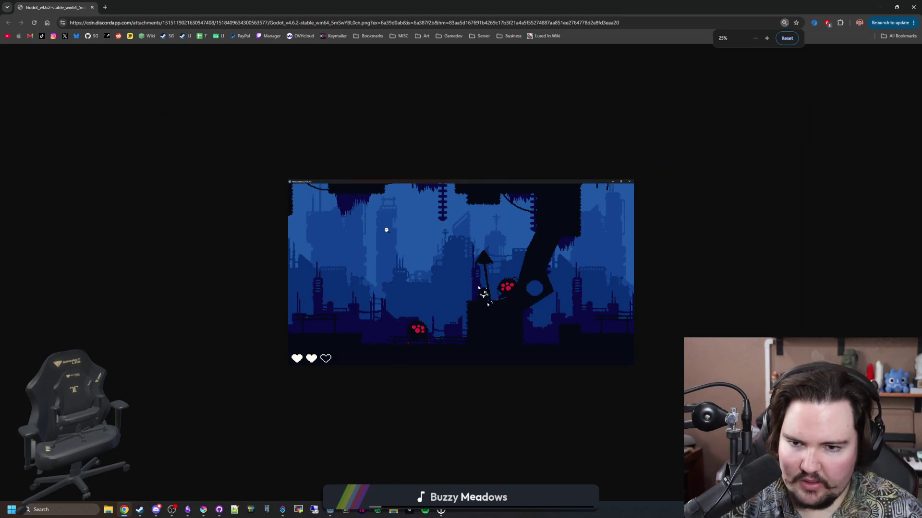
pyautogui.moveTo(63, 7); pyautogui.dragTo(482, 285)
pyautogui.click(512, 285)
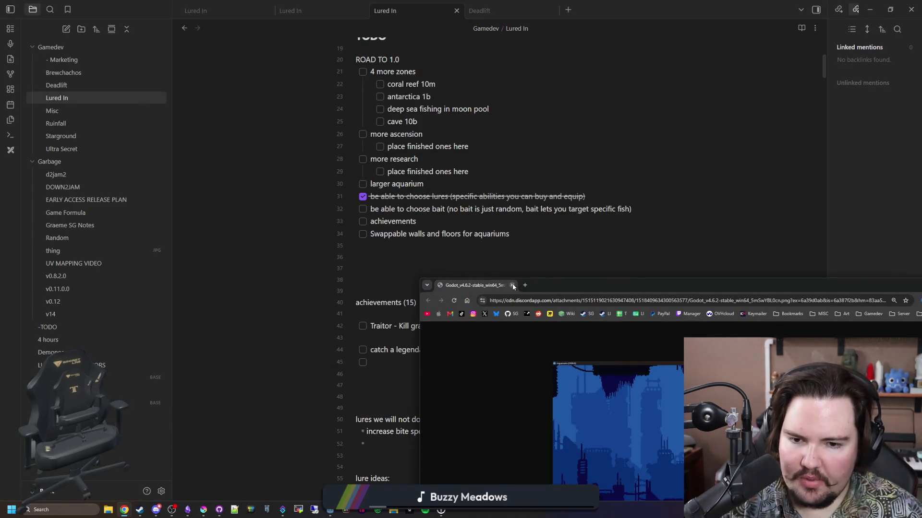
pyautogui.click(391, 265)
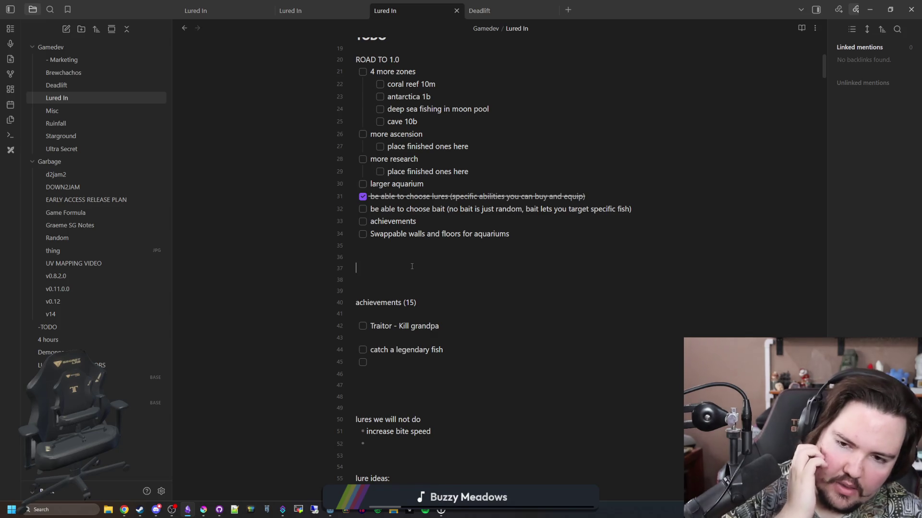
# - Add a checkbox item 'Catch a legendary fish' below the Traitor entry, then open a new Chrome window
pyautogui.scroll(-1, 412, 266)
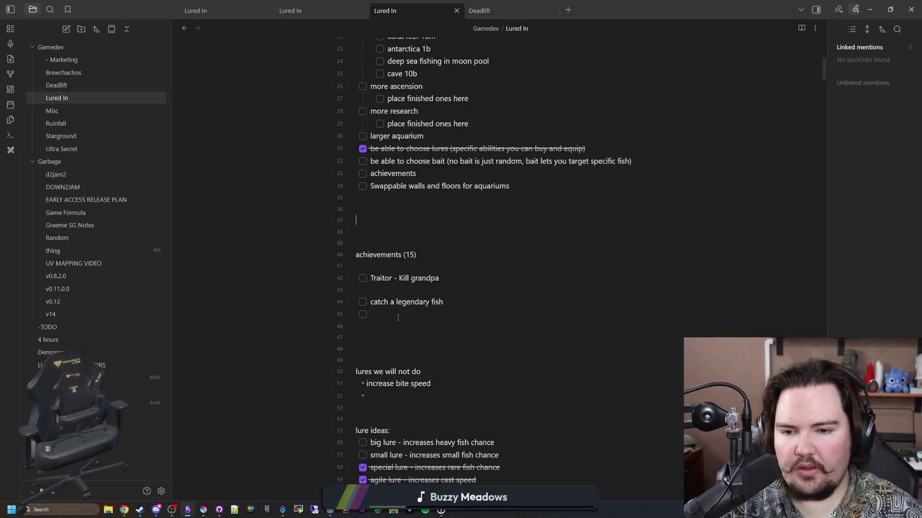
pyautogui.click(411, 279)
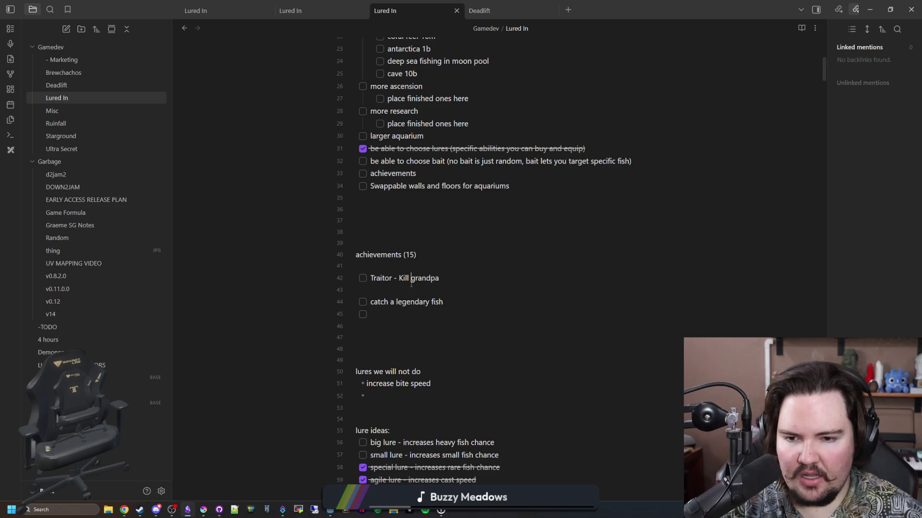
pyautogui.click(449, 292)
pyautogui.hotkey('ctrl', 'Return')
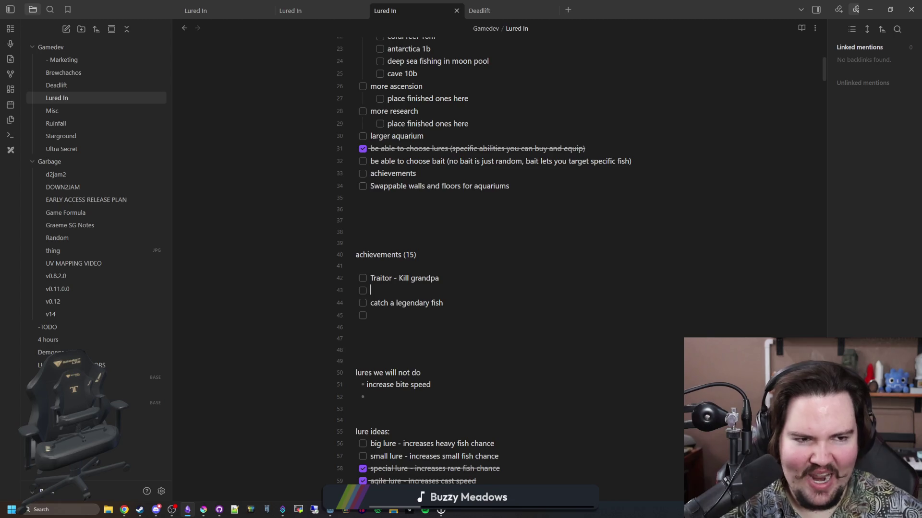
pyautogui.hotkey('alt', 'Tab')
pyautogui.hotkey('alt', 'Tab')
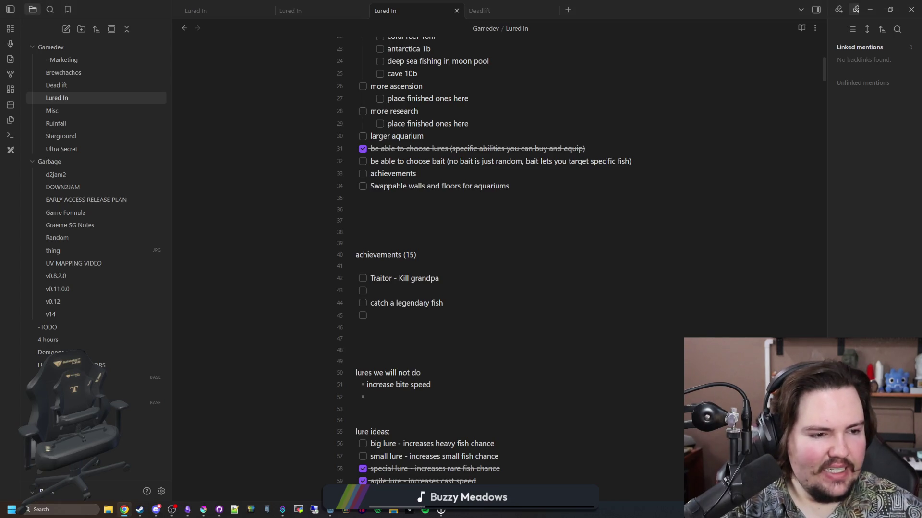
pyautogui.click(440, 291)
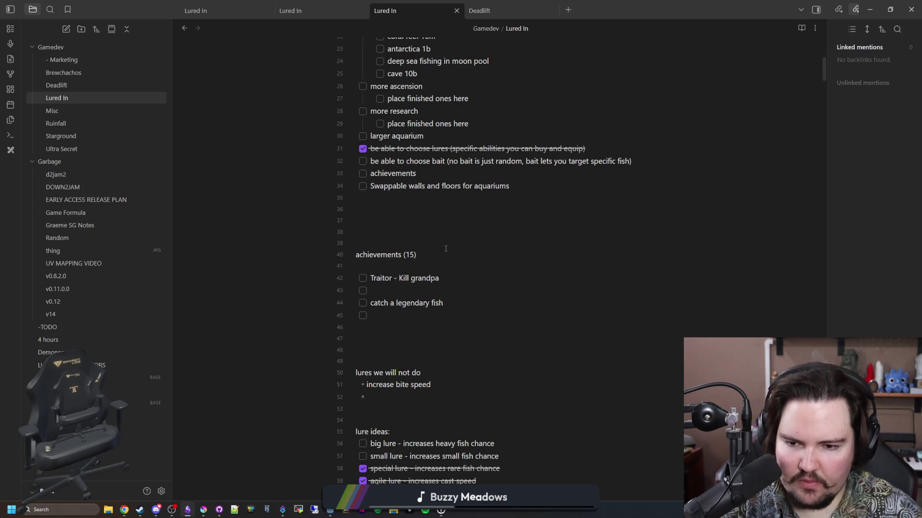
pyautogui.write('-Catch a legendary')
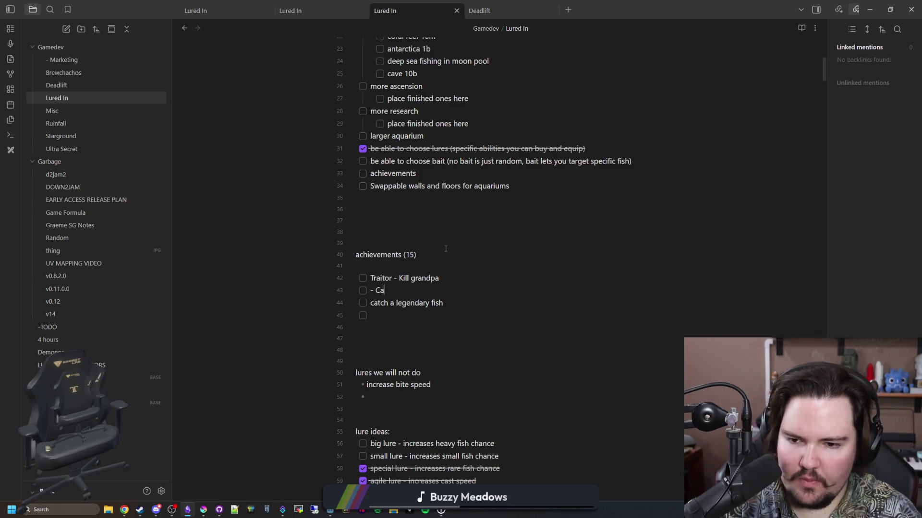
pyautogui.write(' fish')
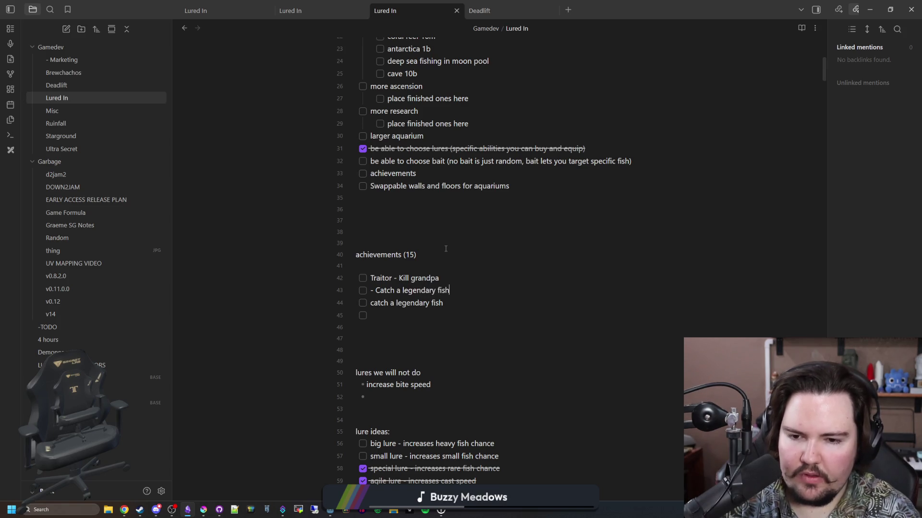
pyautogui.press('Home')
pyautogui.press('Right')
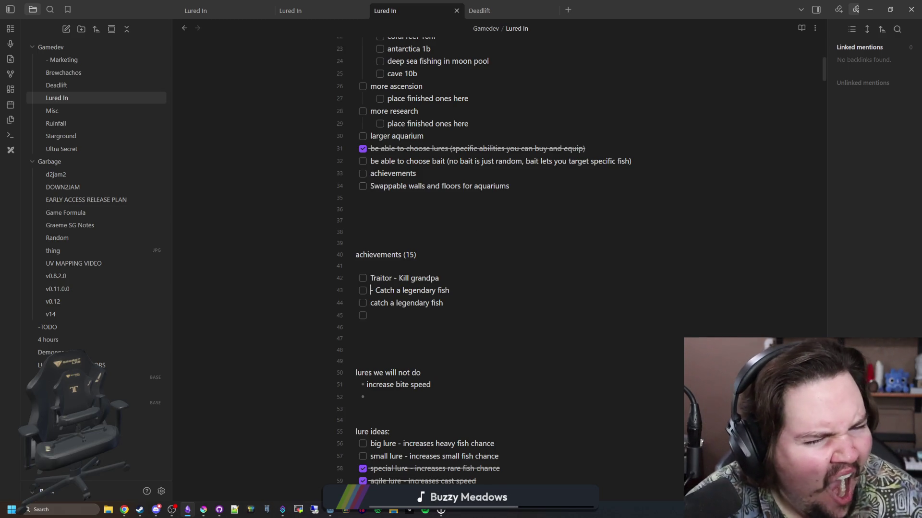
pyautogui.press('super+2')
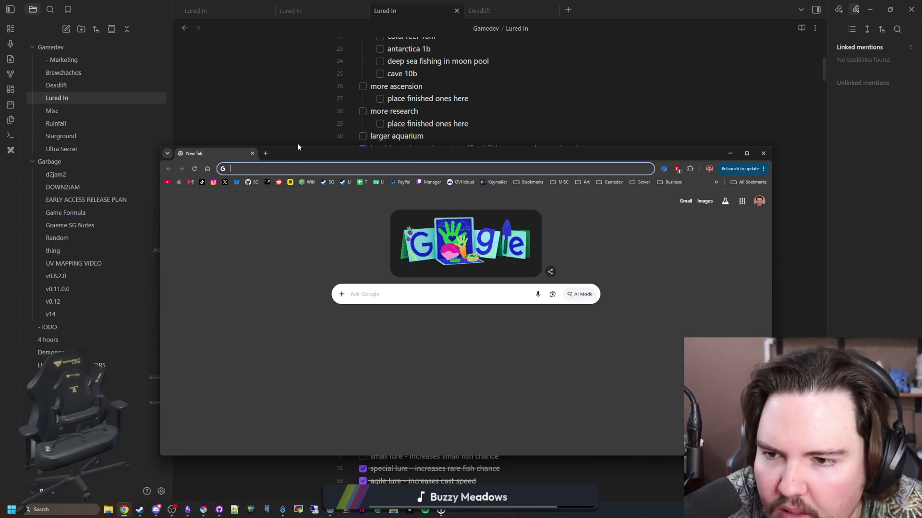
# - Move the Chrome window aside and search for 'legendary thesaurus'
pyautogui.moveTo(301, 151)
pyautogui.mouseDown()
pyautogui.moveTo(445, 223)
pyautogui.moveTo(419, 182)
pyautogui.mouseUp()
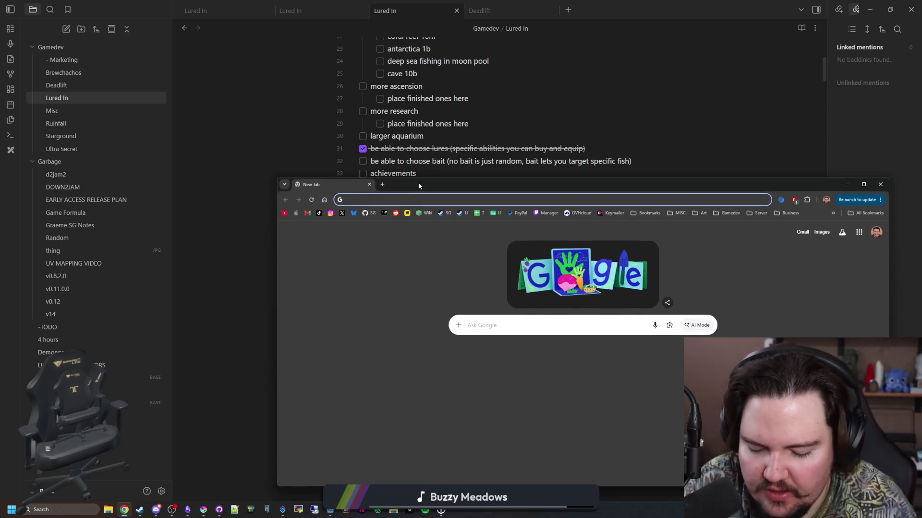
pyautogui.write('legendary thesaurus')
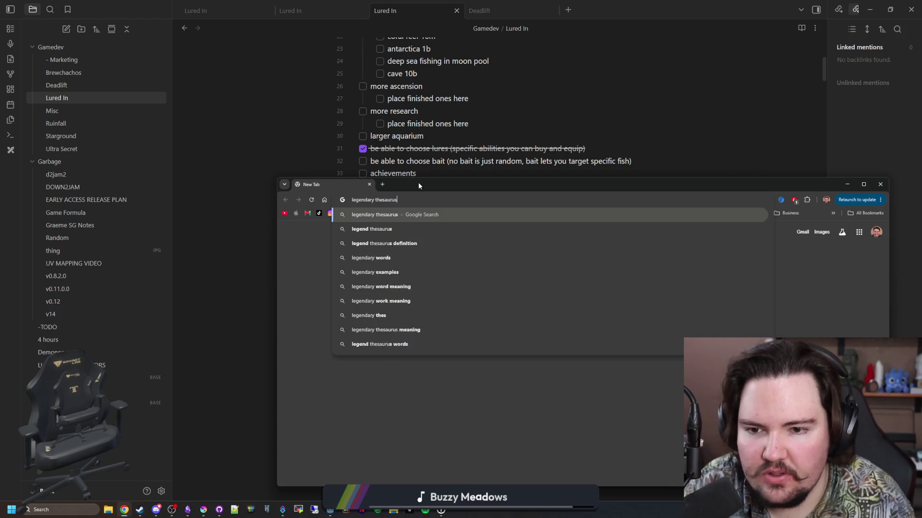
pyautogui.press('Return')
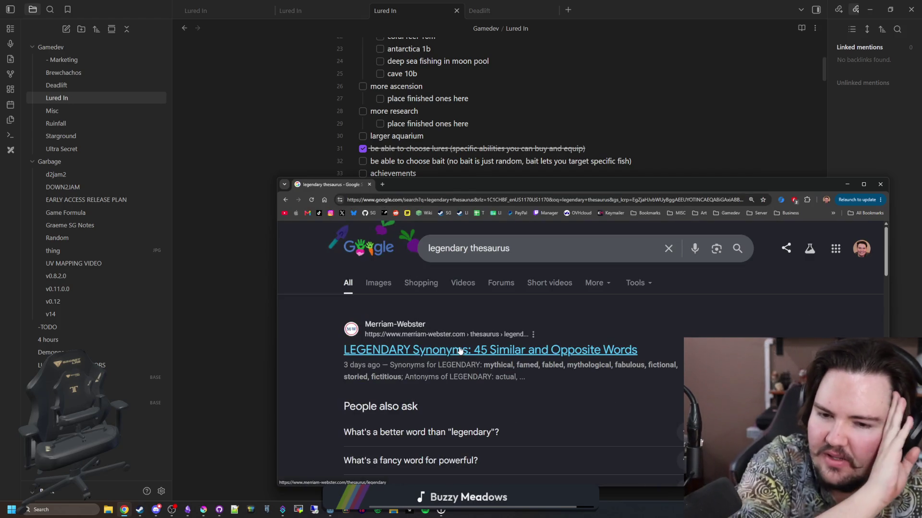
# - Read the Merriam-Webster synonyms for legendary, then return to the note before the new entry
pyautogui.click(553, 346)
pyautogui.scroll(-2, 441, 312)
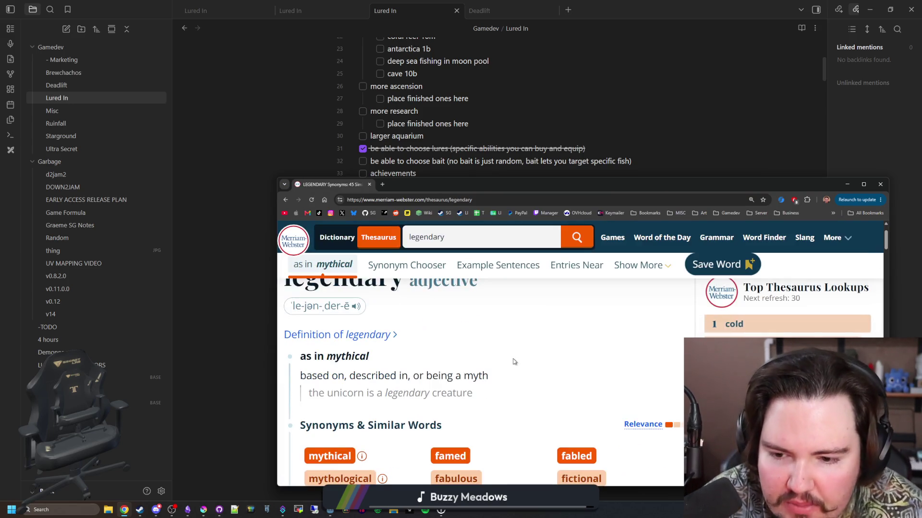
pyautogui.scroll(-1, 440, 312)
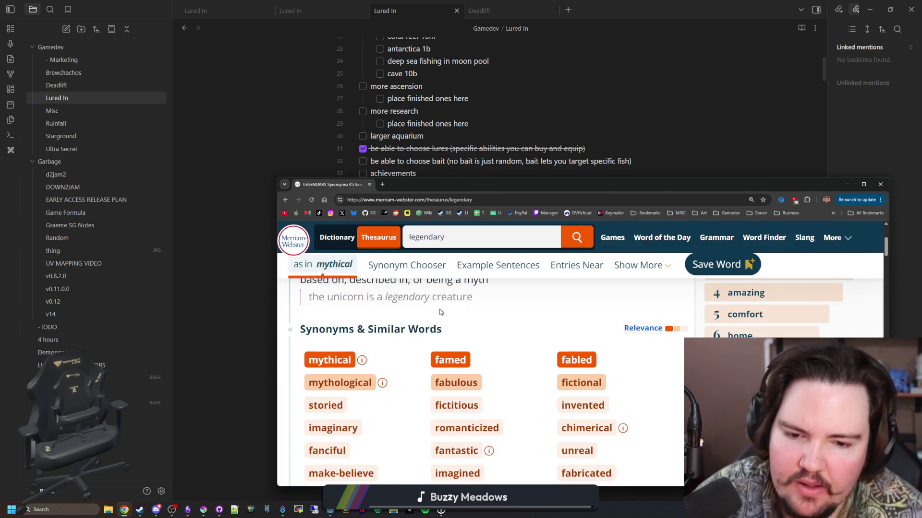
pyautogui.scroll(-1, 440, 312)
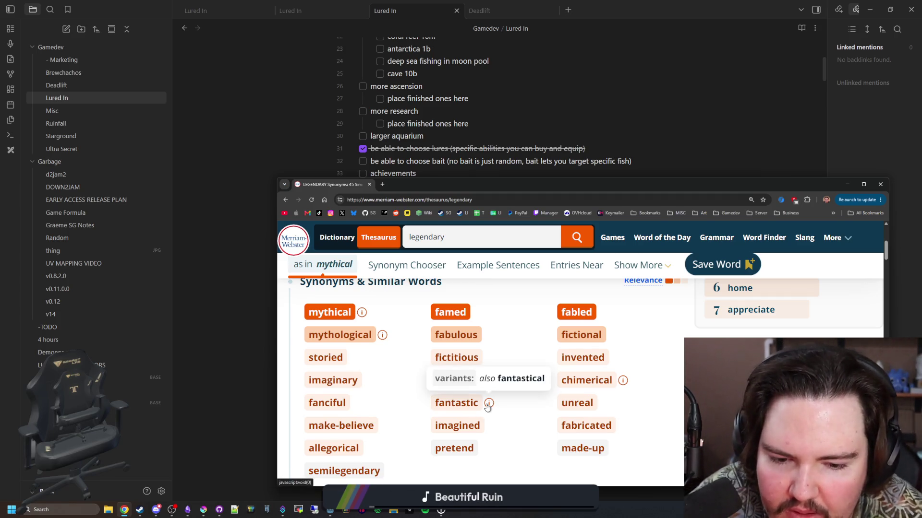
pyautogui.scroll(-1, 486, 367)
pyautogui.scroll(-3, 486, 368)
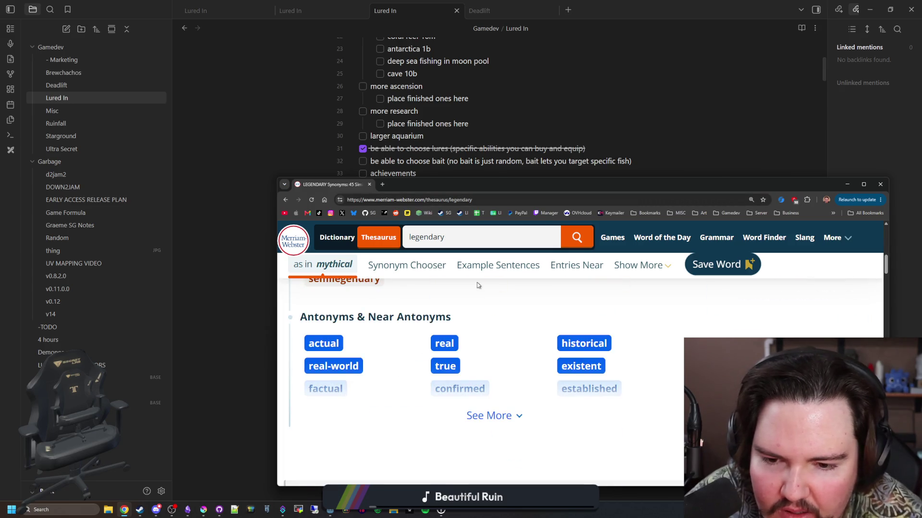
pyautogui.hotkey('alt', 'Tab')
pyautogui.click(371, 291)
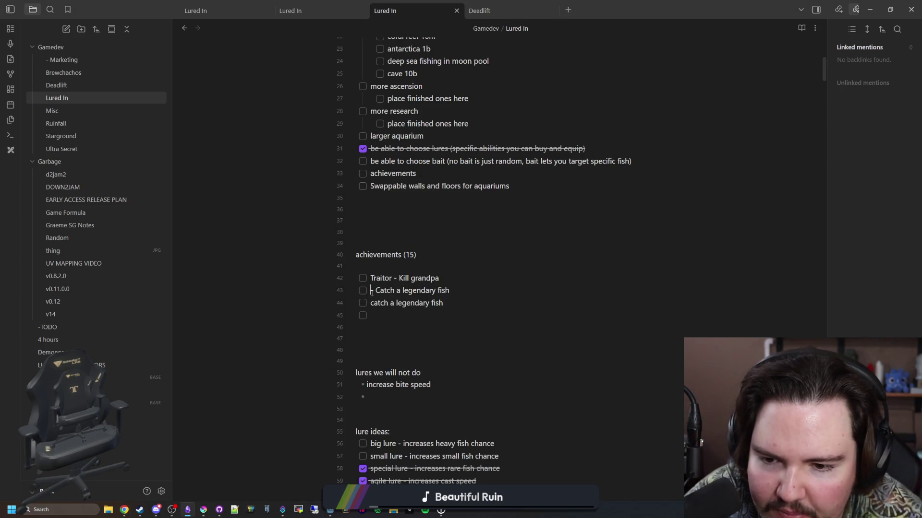
# - Prefix the entry with 'Shiny', delete the duplicate 'catch a legendary fish' line, and drag Chrome into view
pyautogui.write('Shiny')
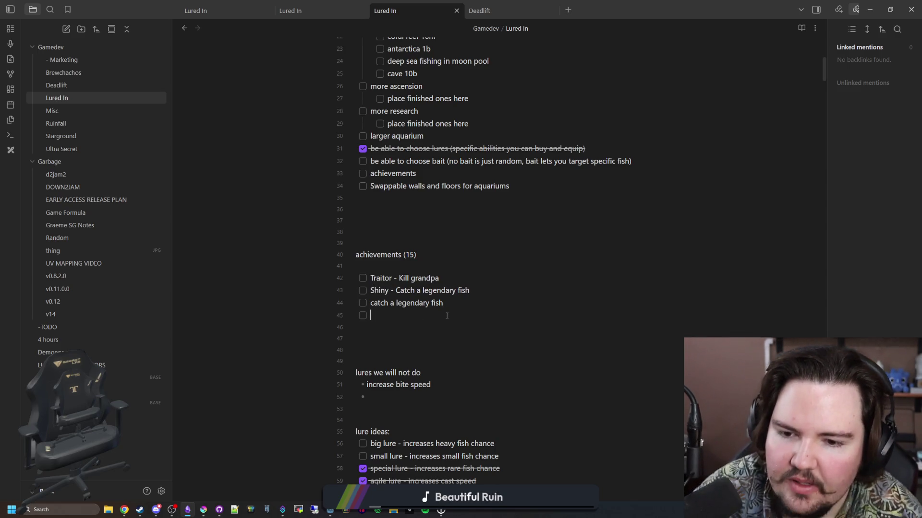
pyautogui.moveTo(447, 315); pyautogui.dragTo(370, 303)
pyautogui.press('BackSpace')
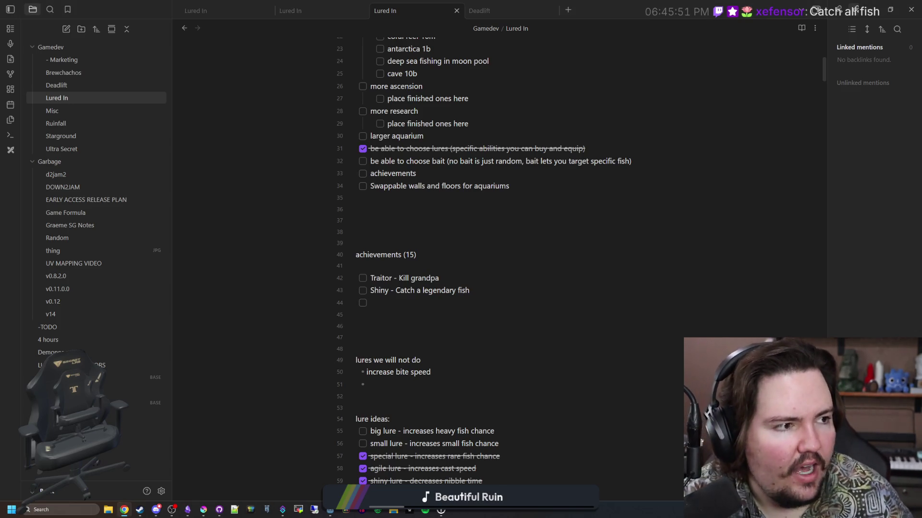
pyautogui.moveTo(773, 256); pyautogui.dragTo(681, 103)
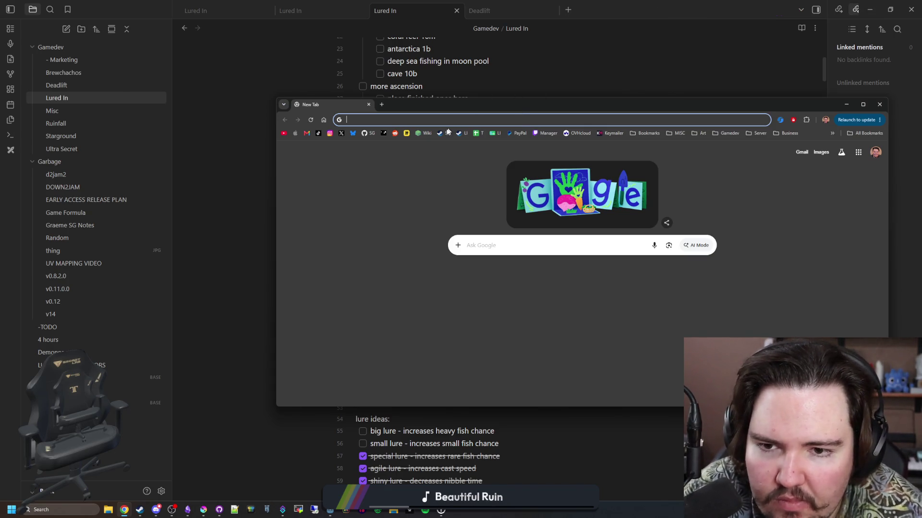
# - Drag the blank Chrome new-tab window down, out of the way of the note
pyautogui.moveTo(431, 112)
pyautogui.mouseDown()
pyautogui.moveTo(385, 404)
pyautogui.moveTo(393, 175)
pyautogui.mouseUp()
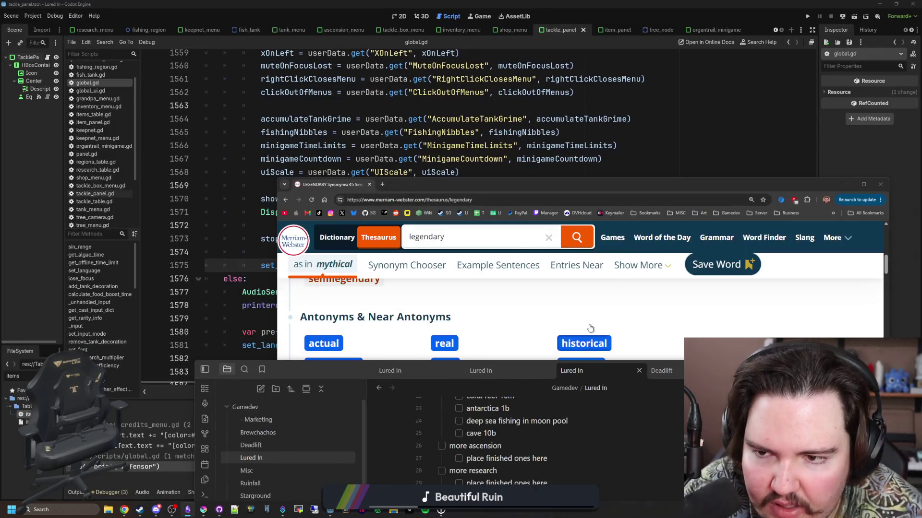
# - Search global.gd for save_user_data and jump to its function definition
pyautogui.click(482, 161)
pyautogui.scroll(4, 482, 173)
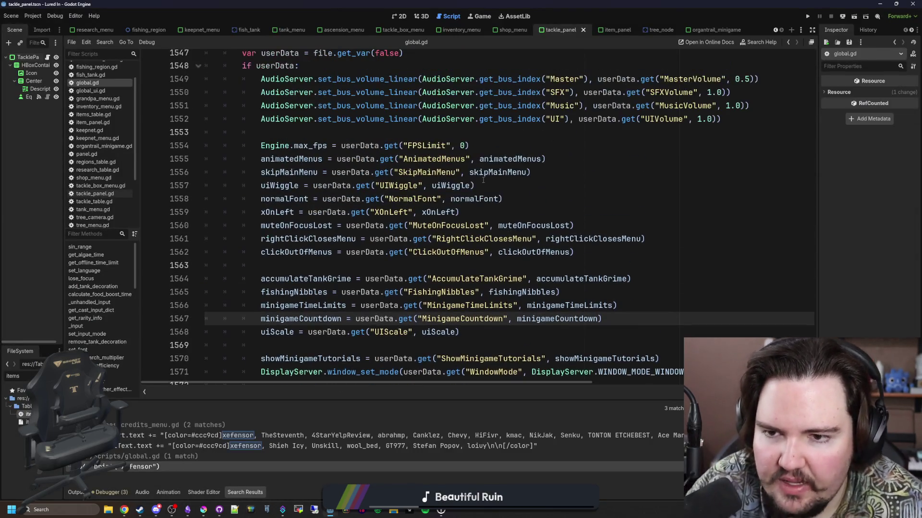
pyautogui.click(483, 185)
pyautogui.click(369, 121)
pyautogui.hotkey('ctrl', 'f')
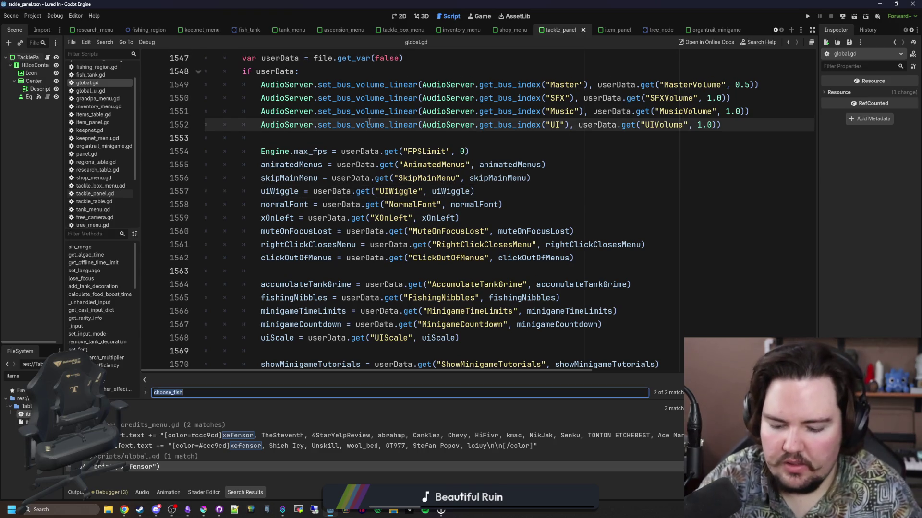
pyautogui.write('save_user_data')
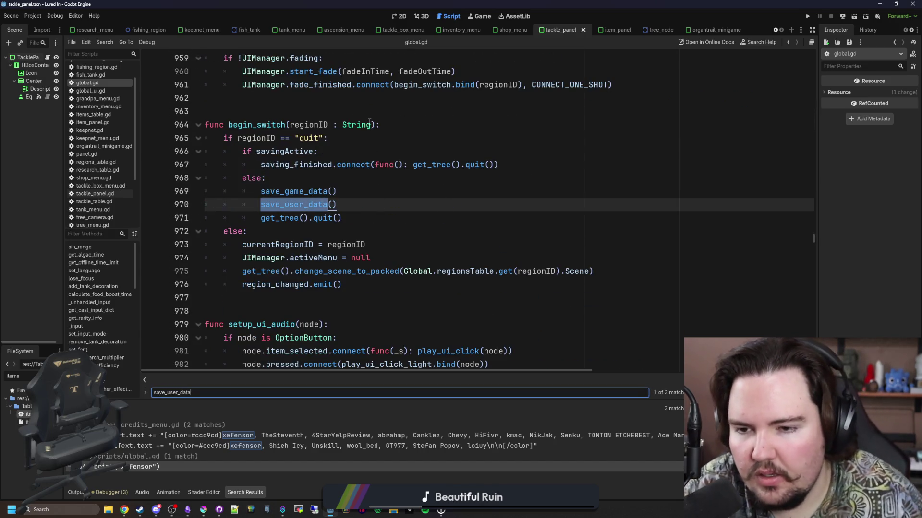
pyautogui.click(310, 207)
pyautogui.keyDown('ctrl'); pyautogui.click(316, 204); pyautogui.keyUp('ctrl')
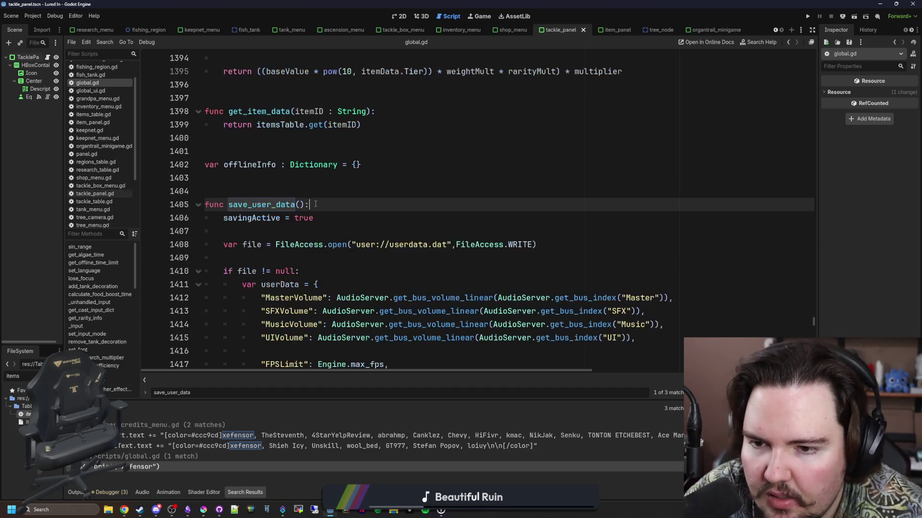
pyautogui.scroll(-6, 307, 221)
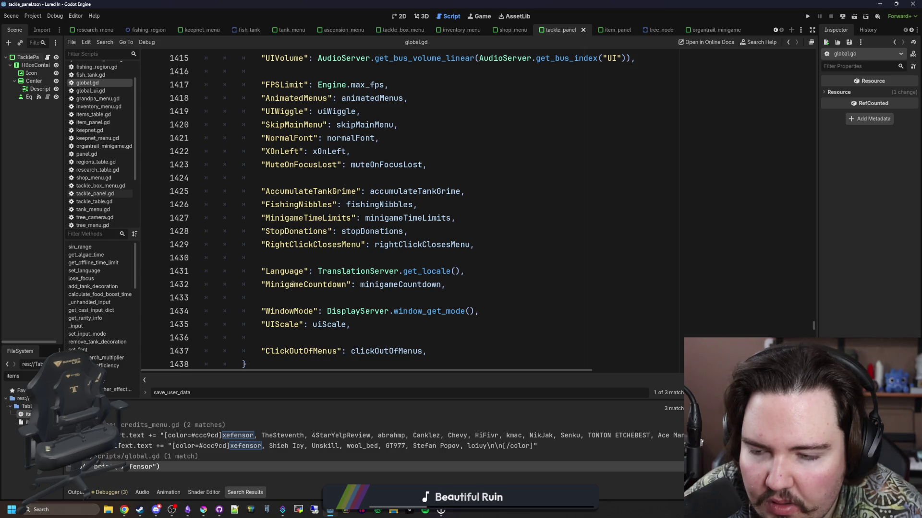
pyautogui.scroll(3, 300, 330)
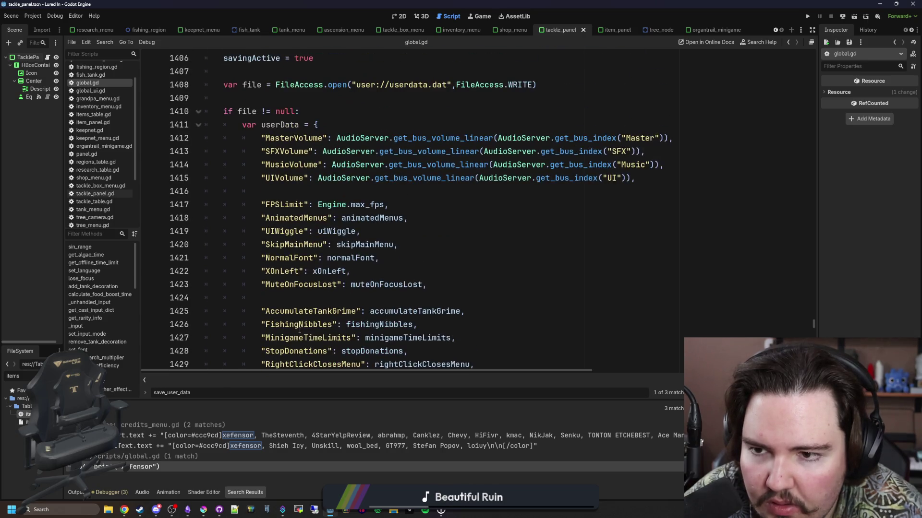
pyautogui.scroll(-3, 301, 256)
# - Find save_game_data, go to its definition, and select the CaughtFishQuantites userData entry
pyautogui.click(345, 257)
pyautogui.hotkey('ctrl', 'f')
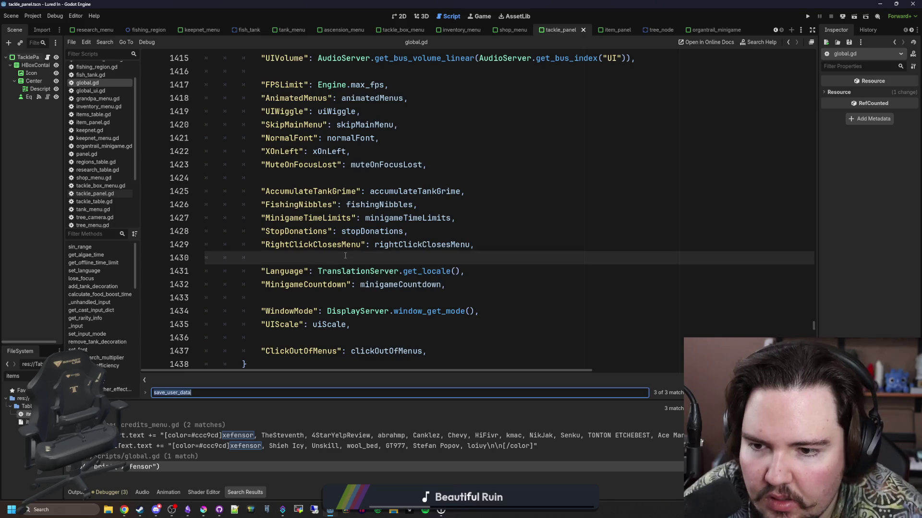
pyautogui.write('save_game_data')
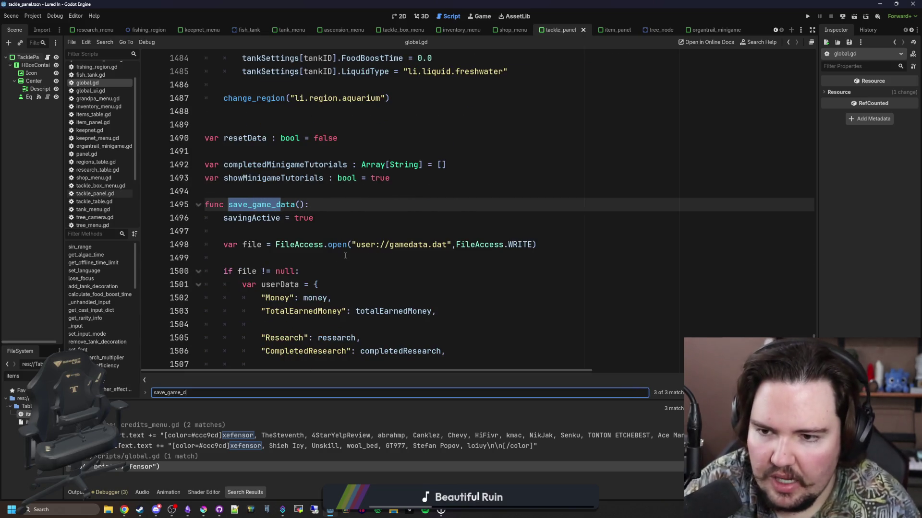
pyautogui.press('Return')
pyautogui.click(314, 205)
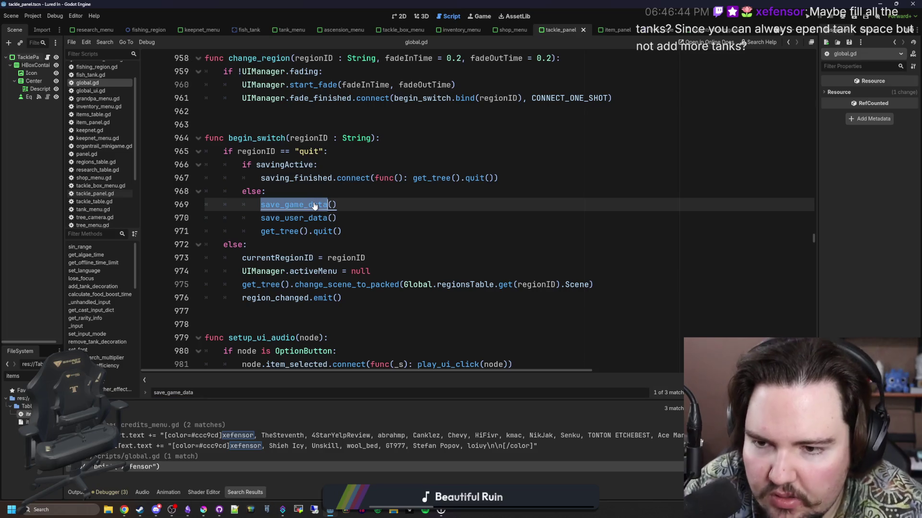
pyautogui.keyDown('ctrl'); pyautogui.click(315, 206); pyautogui.keyUp('ctrl')
pyautogui.scroll(-4, 339, 191)
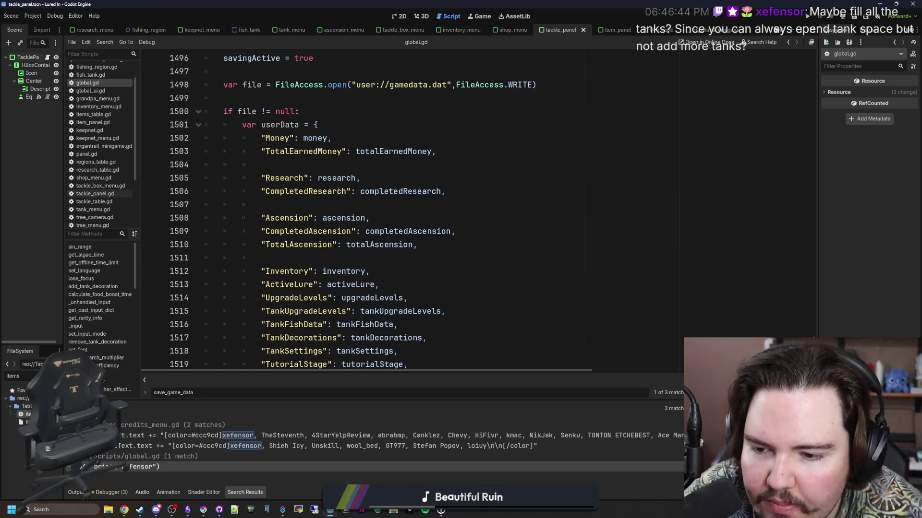
pyautogui.scroll(-5, 360, 258)
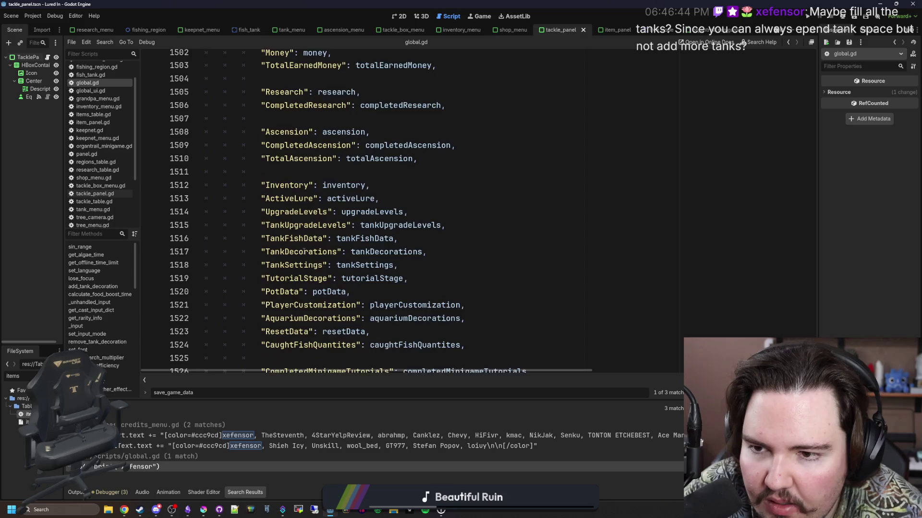
pyautogui.moveTo(279, 235); pyautogui.dragTo(467, 231)
pyautogui.click(467, 231)
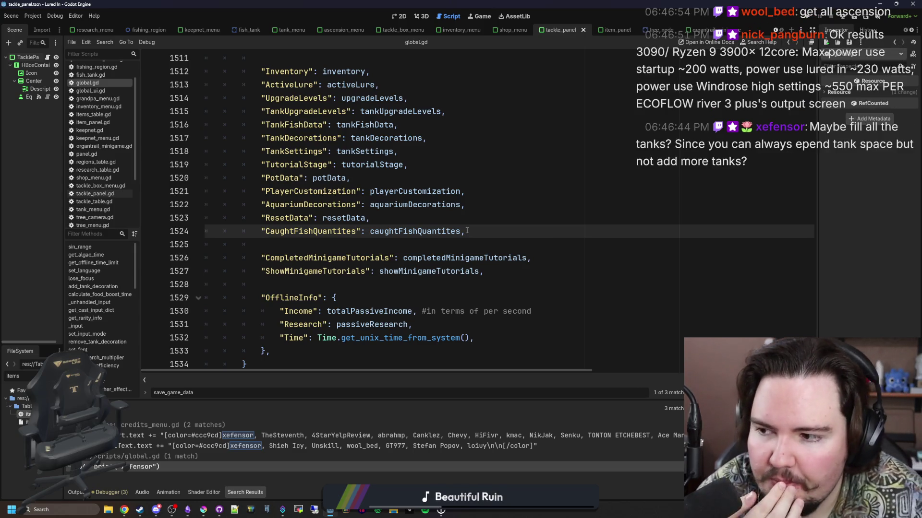
pyautogui.click(298, 240)
# - Switch back to the Lured In note in Obsidian
pyautogui.click(125, 510)
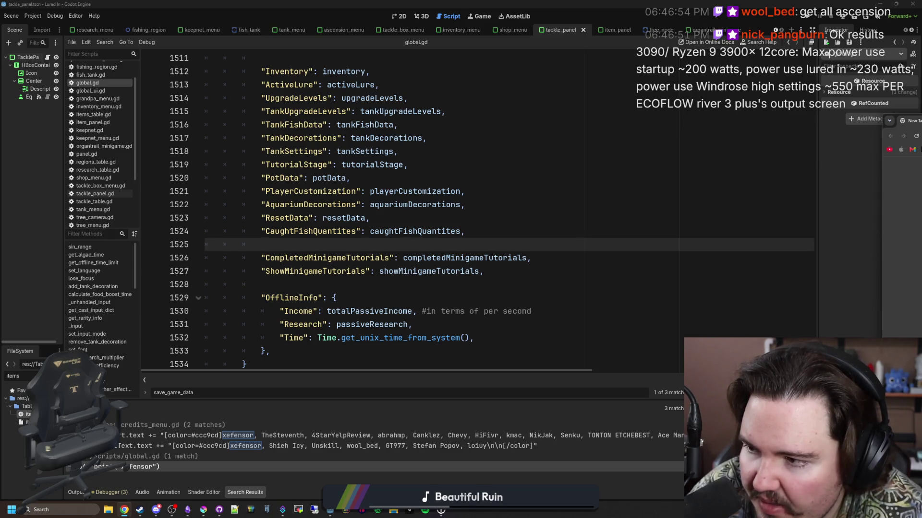
pyautogui.moveTo(188, 510)
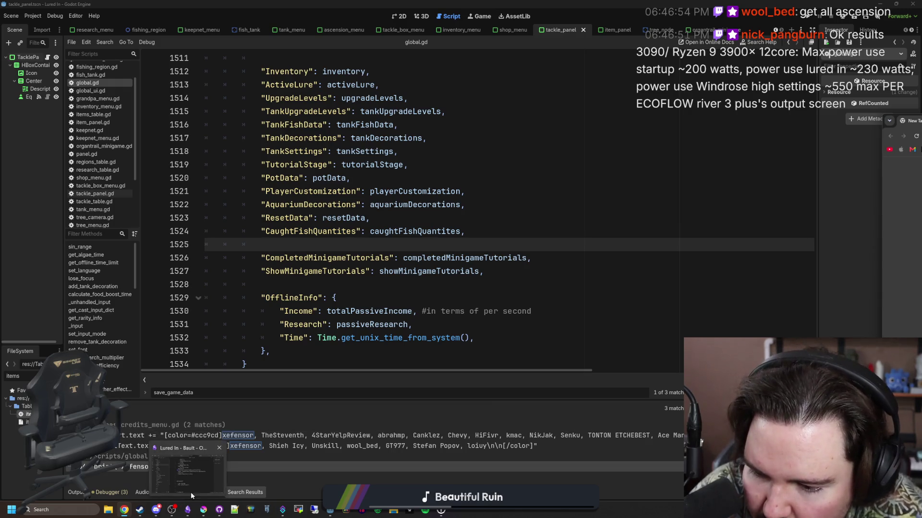
pyautogui.click(189, 482)
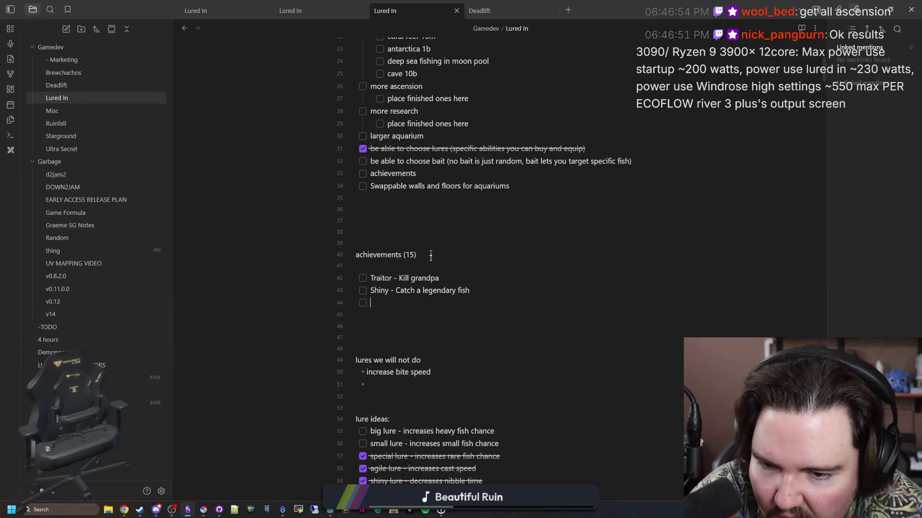
# - Replace the draft text with 'Unlock every tank' as the third achievement, then start a new checkbox
pyautogui.write('Buy')
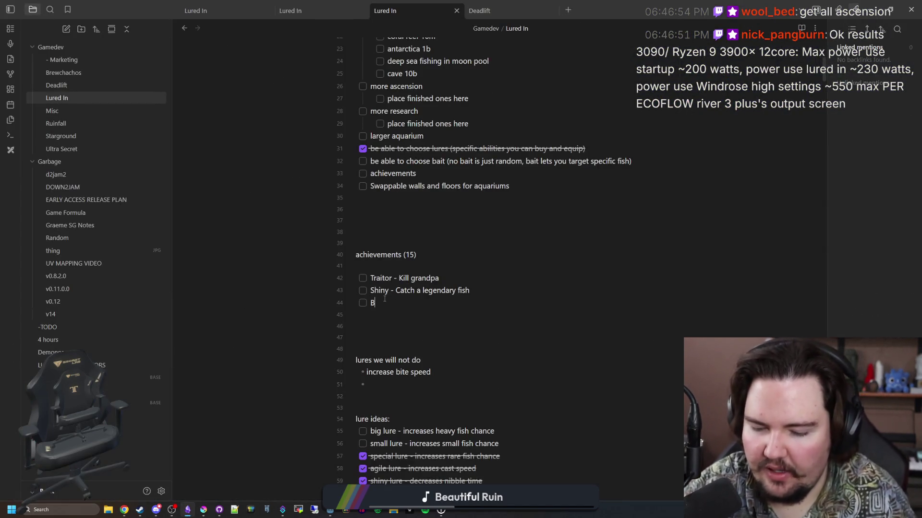
pyautogui.press('BackSpace')
pyautogui.press('BackSpace')
pyautogui.press('BackSpace')
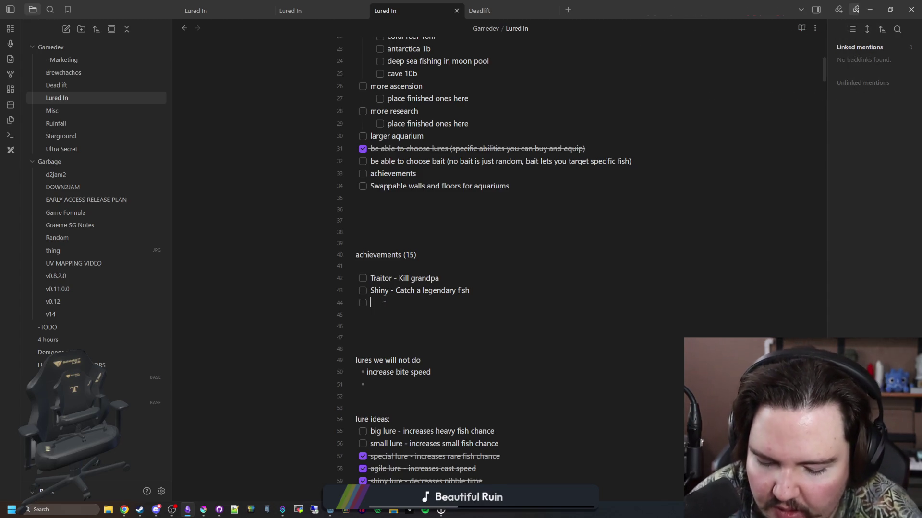
pyautogui.write('-Buyver')
pyautogui.press('BackSpace')
pyautogui.press('BackSpace')
pyautogui.press('BackSpace')
pyautogui.write('ver')
pyautogui.press('BackSpace')
pyautogui.press('BackSpace')
pyautogui.press('BackSpace')
pyautogui.write('U')
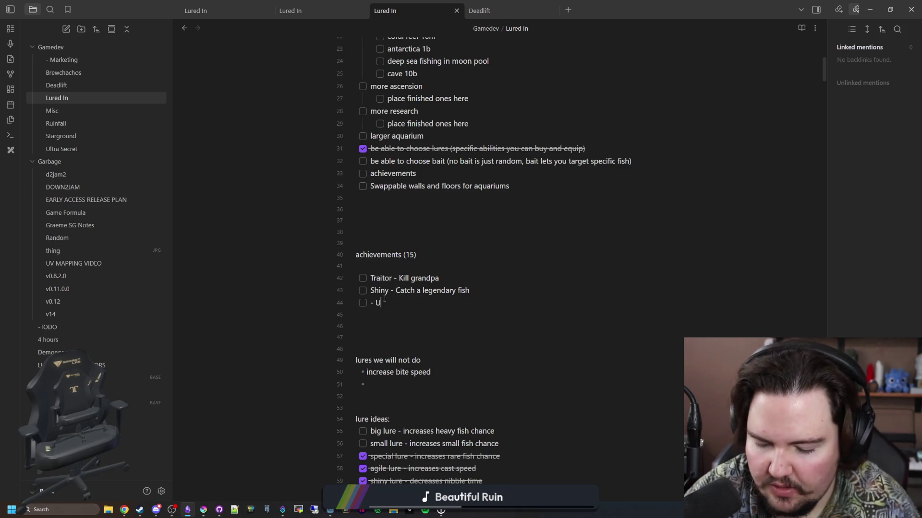
pyautogui.write('nlock every tank')
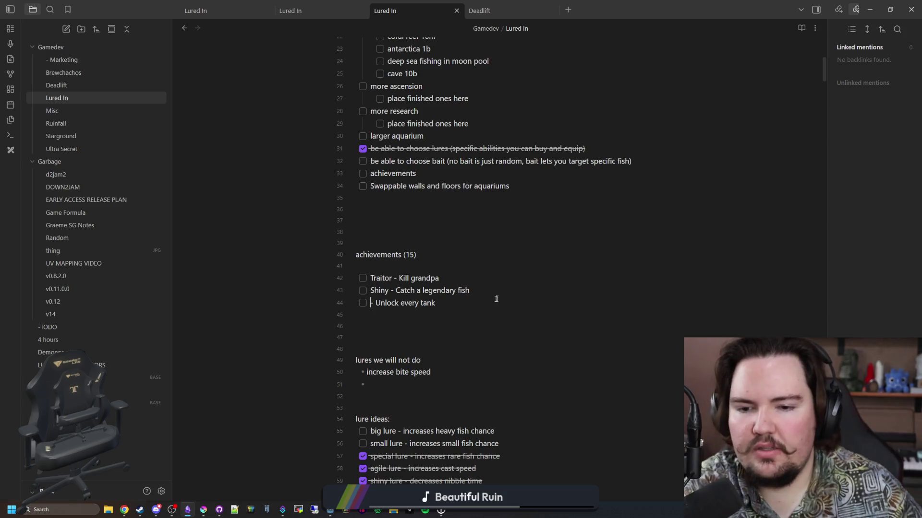
pyautogui.write('-')
pyautogui.press('Return')
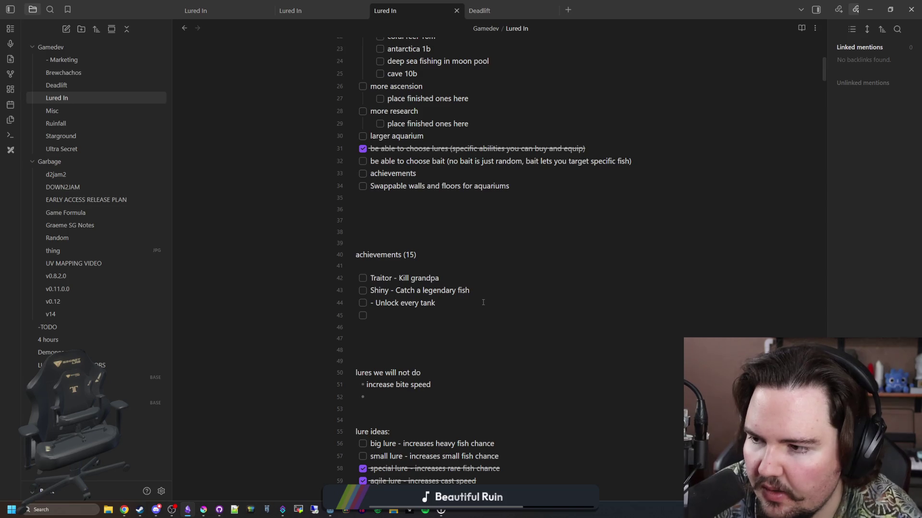
# - Add the achievement 'Globetrotter - Visit every region'
pyautogui.write('Visit every region')
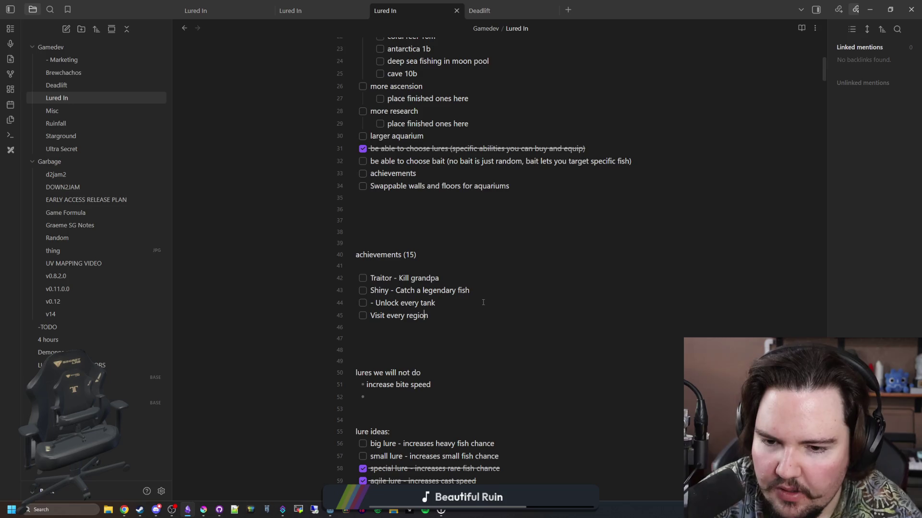
pyautogui.press('Left')
pyautogui.write('Globetr')
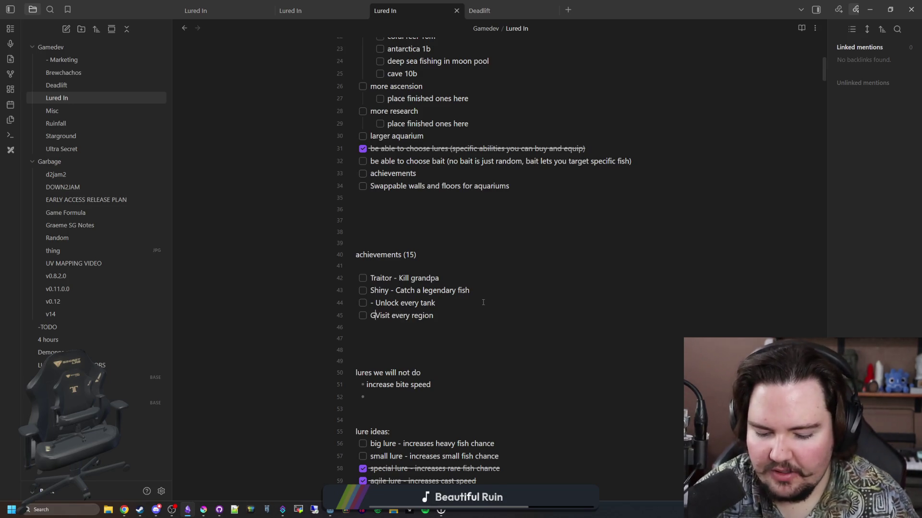
pyautogui.write('otter -')
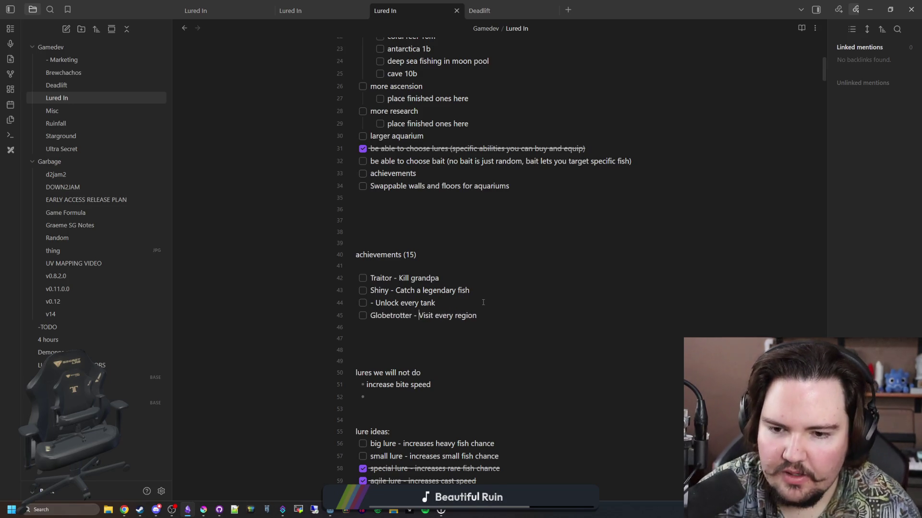
pyautogui.press('Home')
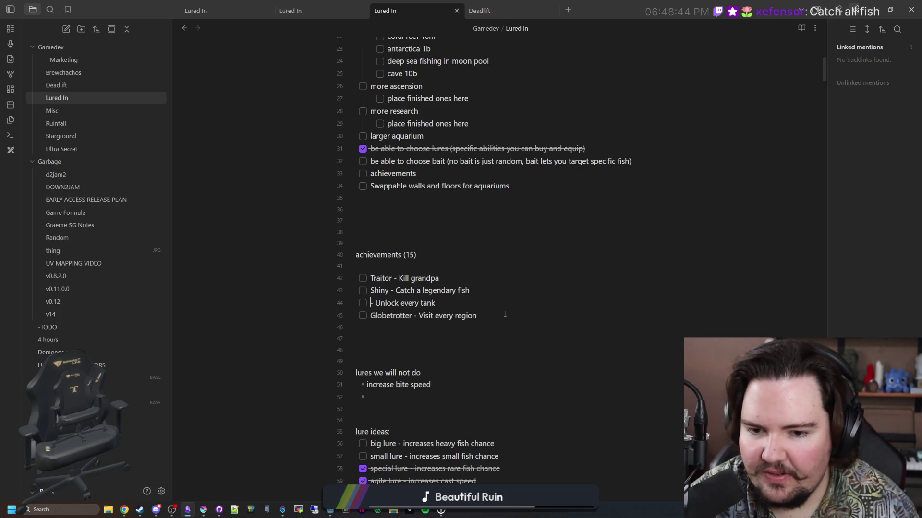
# - Add 'Catch every fish' and title the tank entry 'Fishkeeper' instead of 'Empire'
pyautogui.press('Return')
pyautogui.write('Catch e')
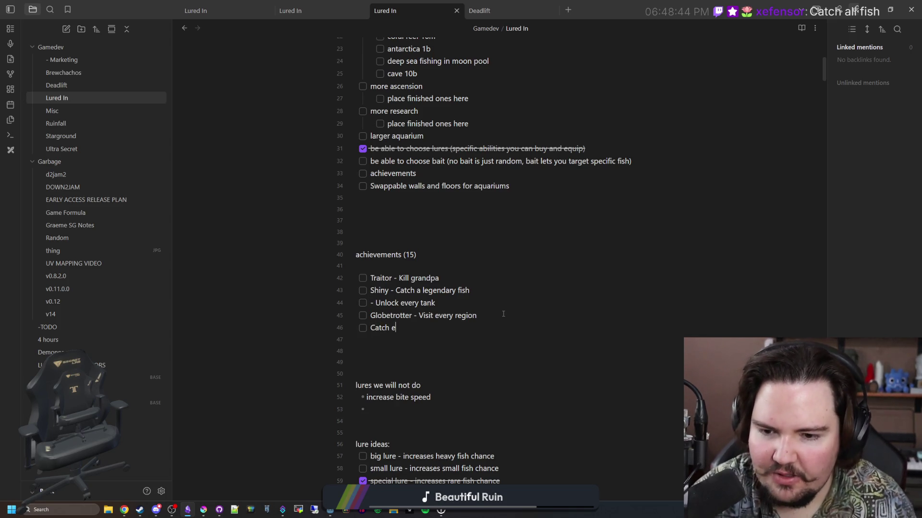
pyautogui.write('very fish')
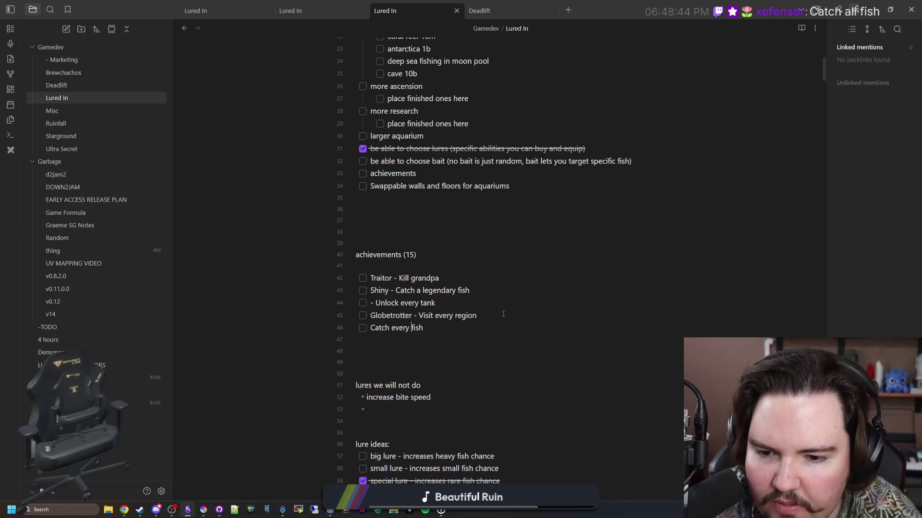
pyautogui.press('Left')
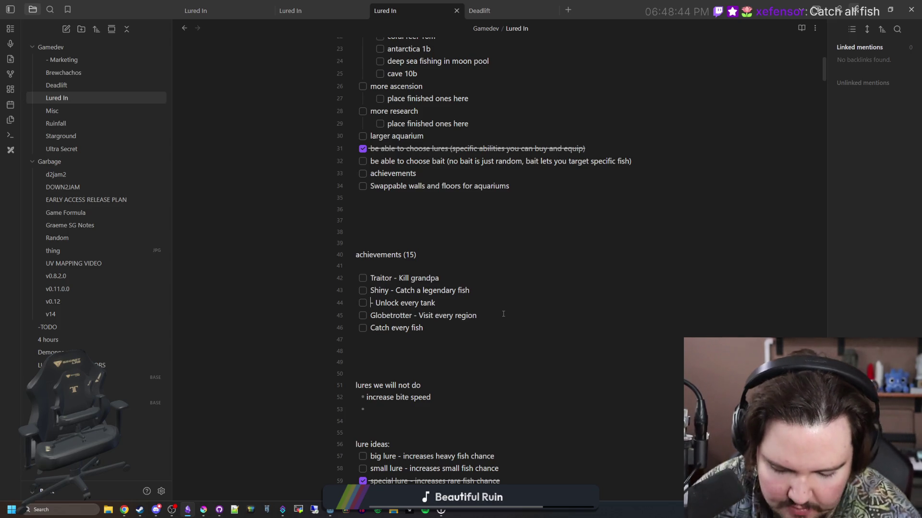
pyautogui.write('Empire')
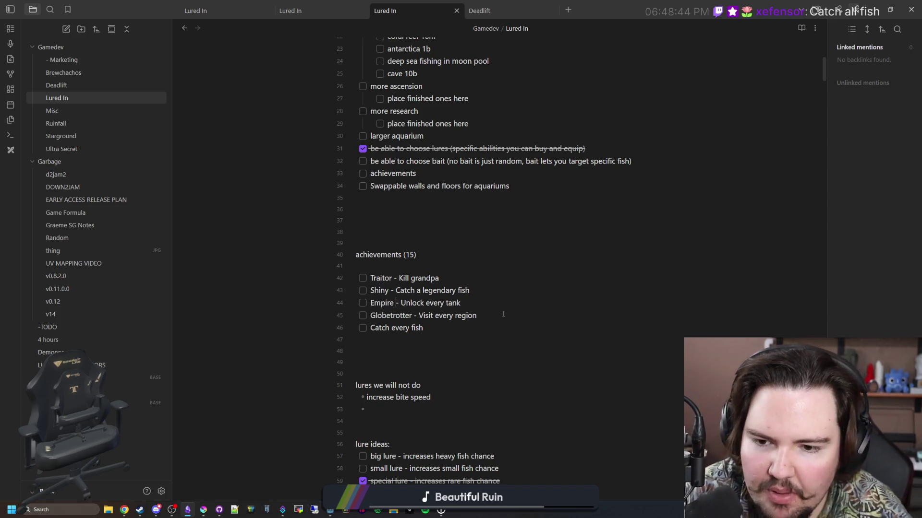
pyautogui.press('BackSpace')
pyautogui.press('BackSpace')
pyautogui.press('BackSpace')
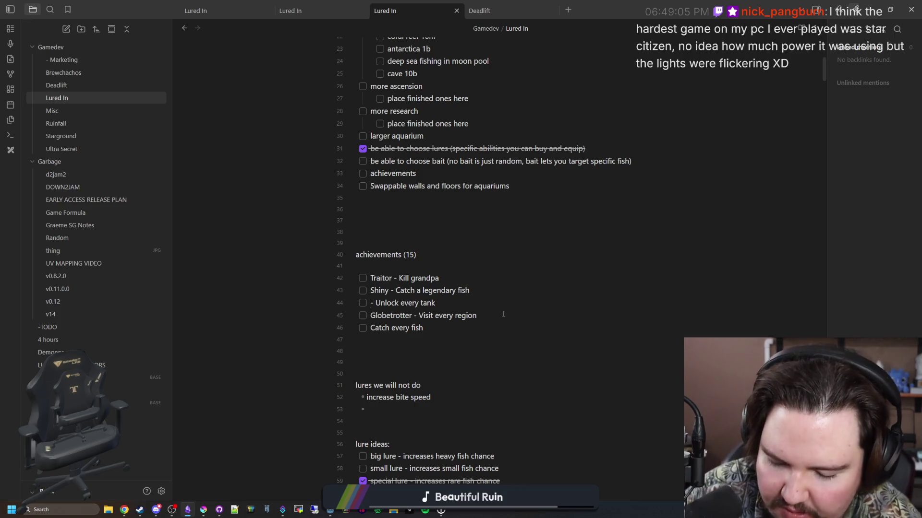
pyautogui.write('Fishkeeper')
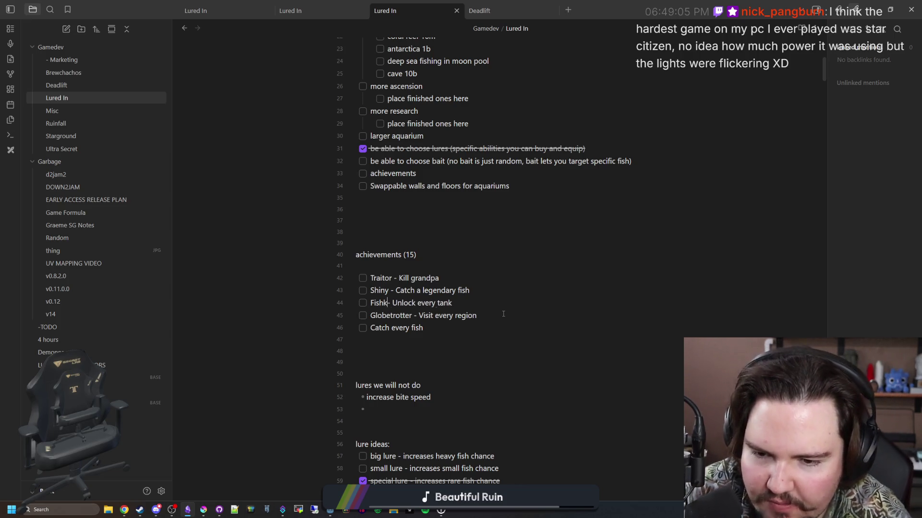